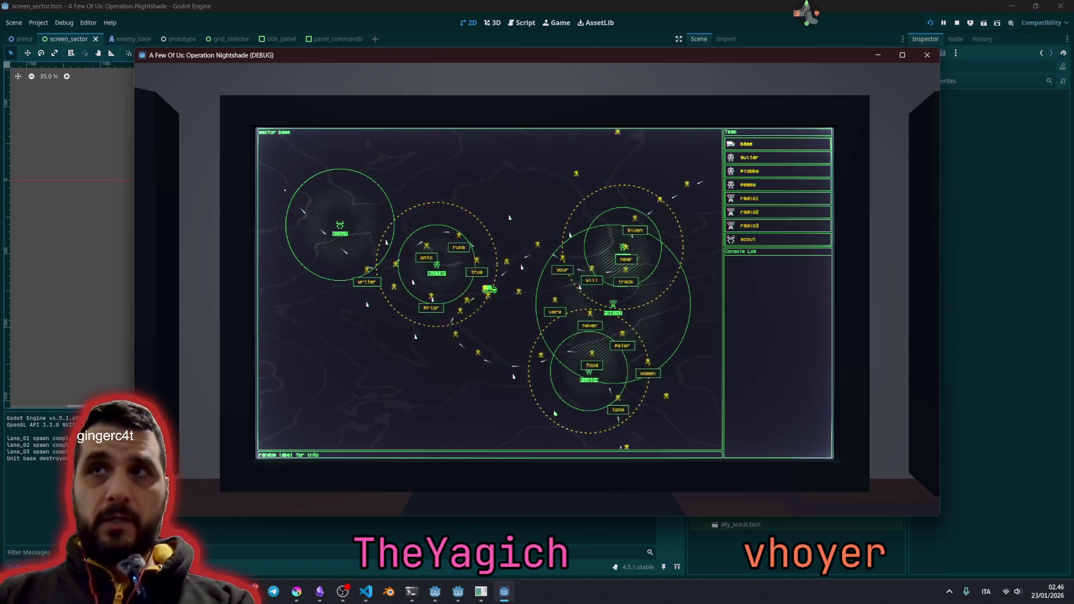
- Stop the running game and open grid_selector's script at the _input_step code
key("F8")
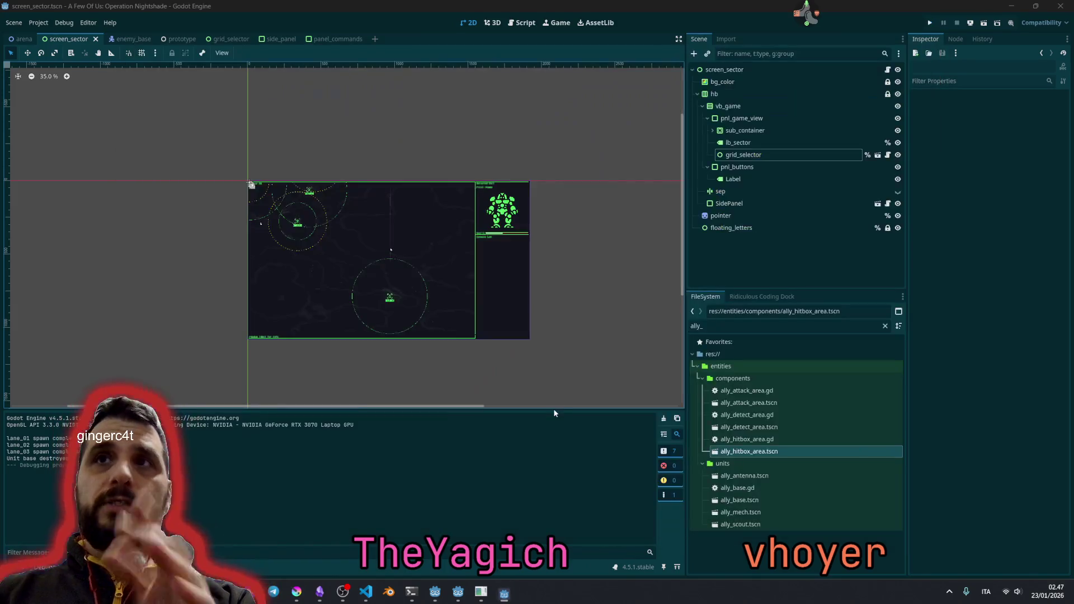
left_click(756, 156)
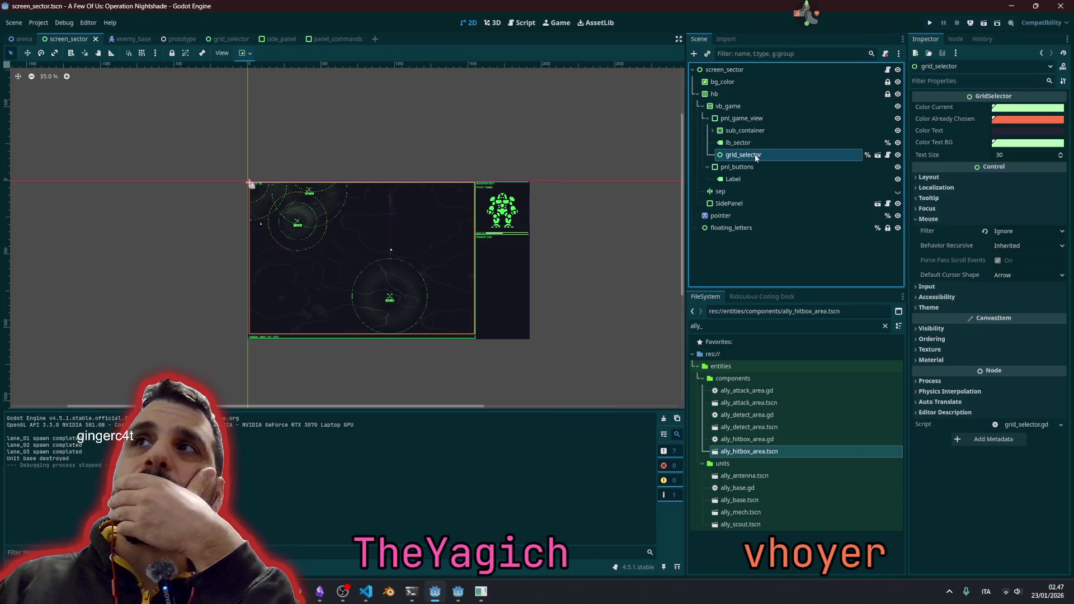
left_click(889, 155)
left_click(330, 245)
scroll(315, 274, "up", 3)
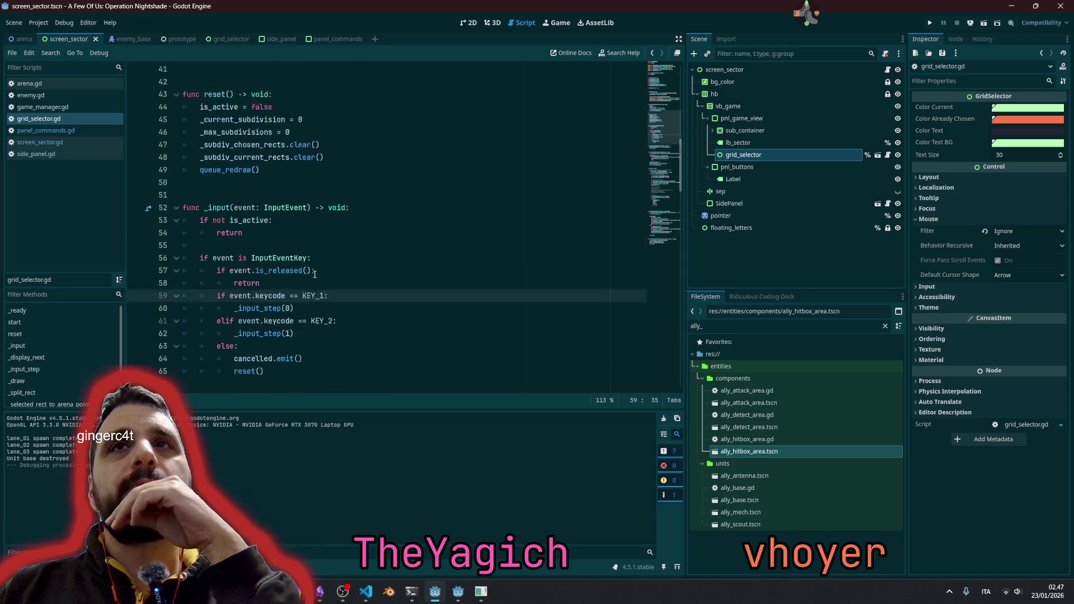
scroll(315, 274, "down", 6)
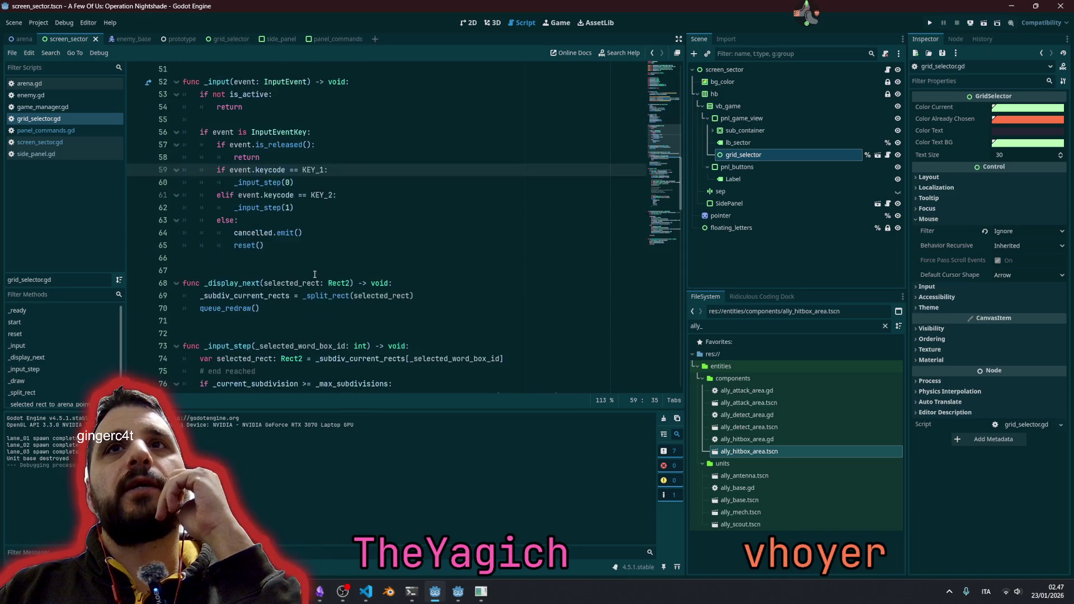
scroll(315, 274, "down", 2)
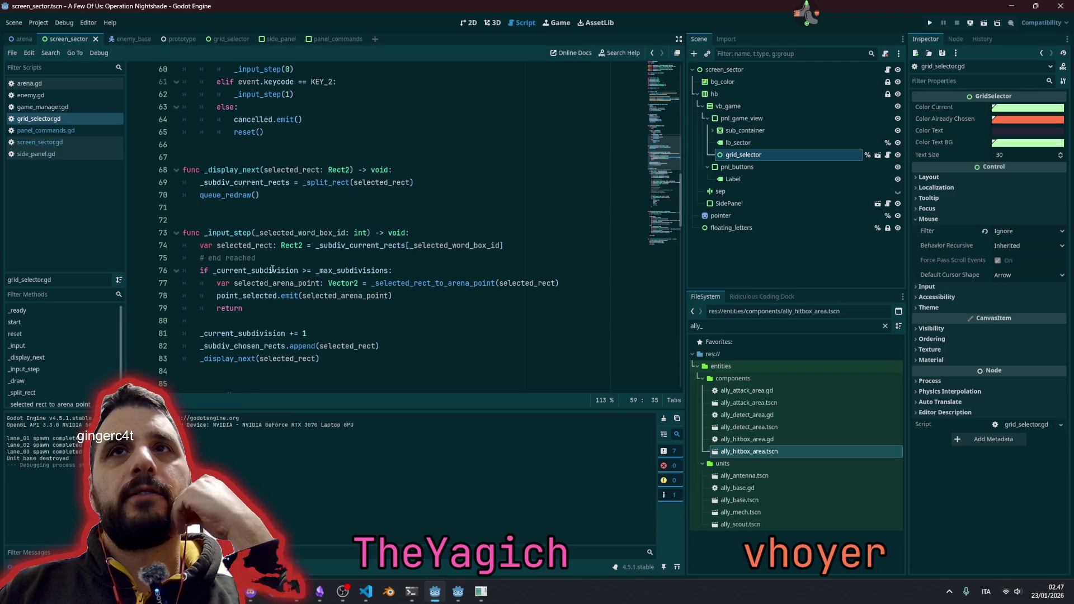
- Add a reset() call on a new line directly below point_selected.emit(...)
left_click(256, 295)
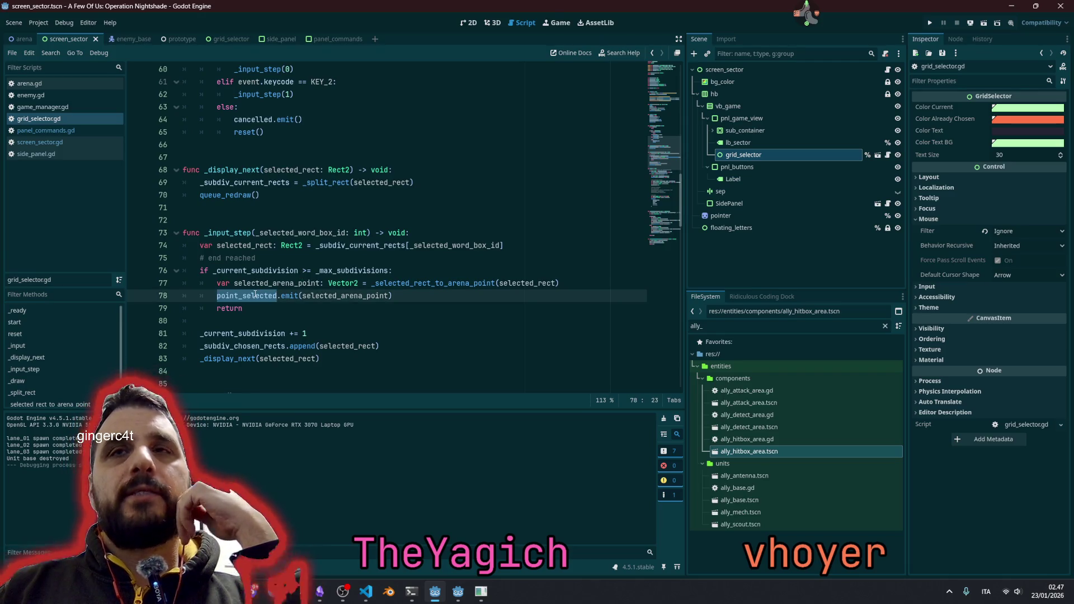
key("End")
key("Return")
type("_re")
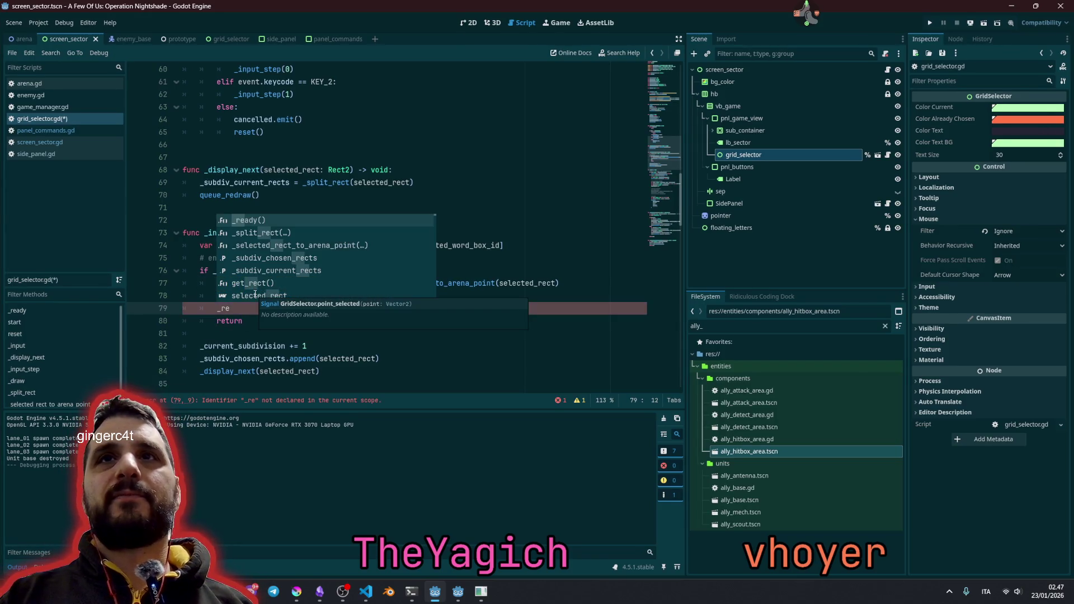
key("BackSpace")
key("BackSpace")
key("BackSpace")
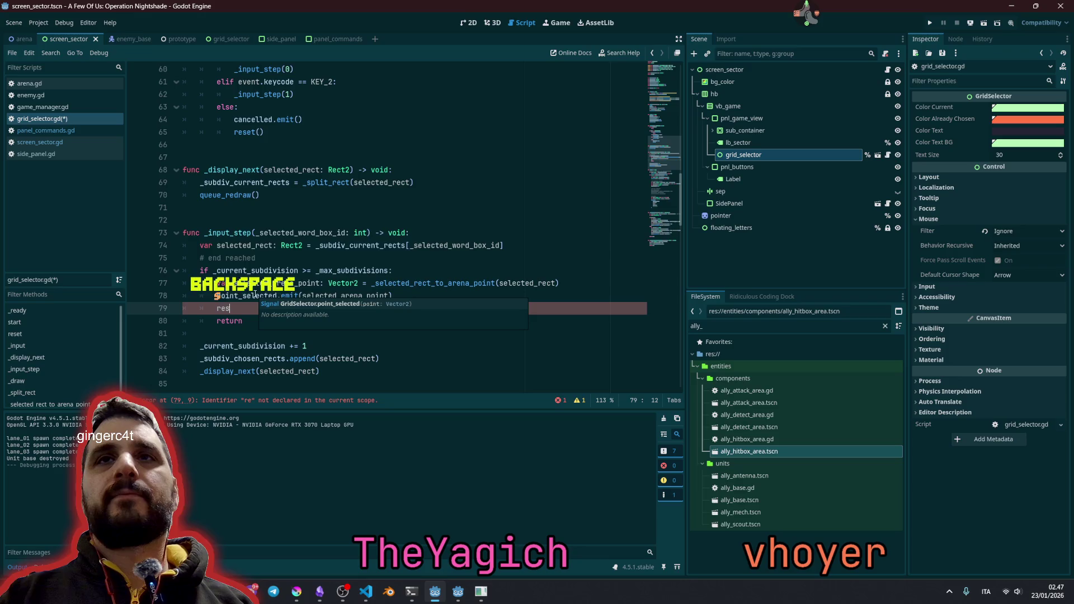
type("res")
key("Return")
key("alt+Up")
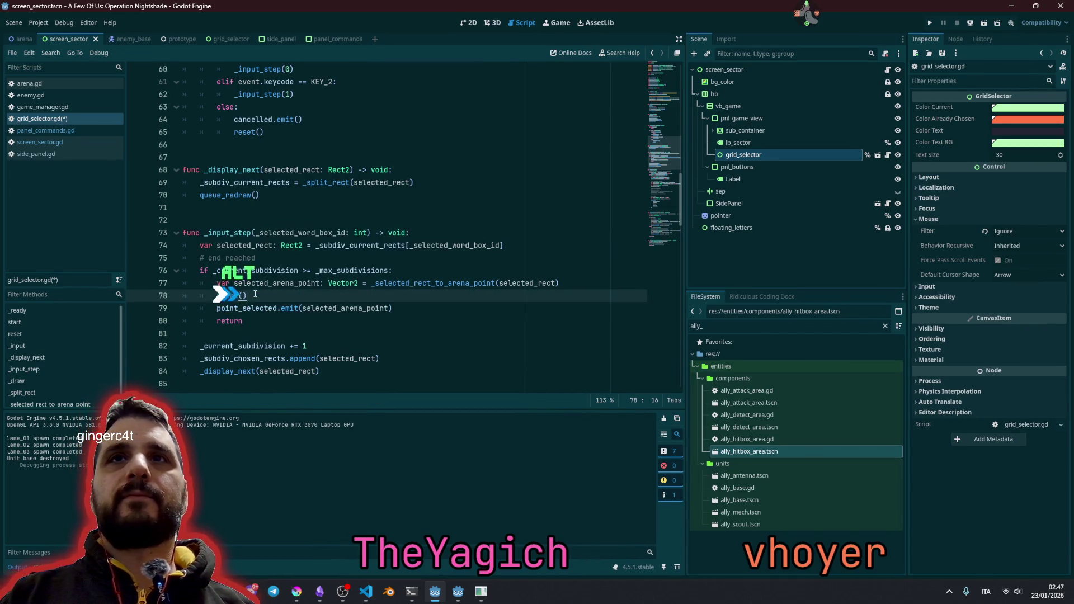
key("alt+Down")
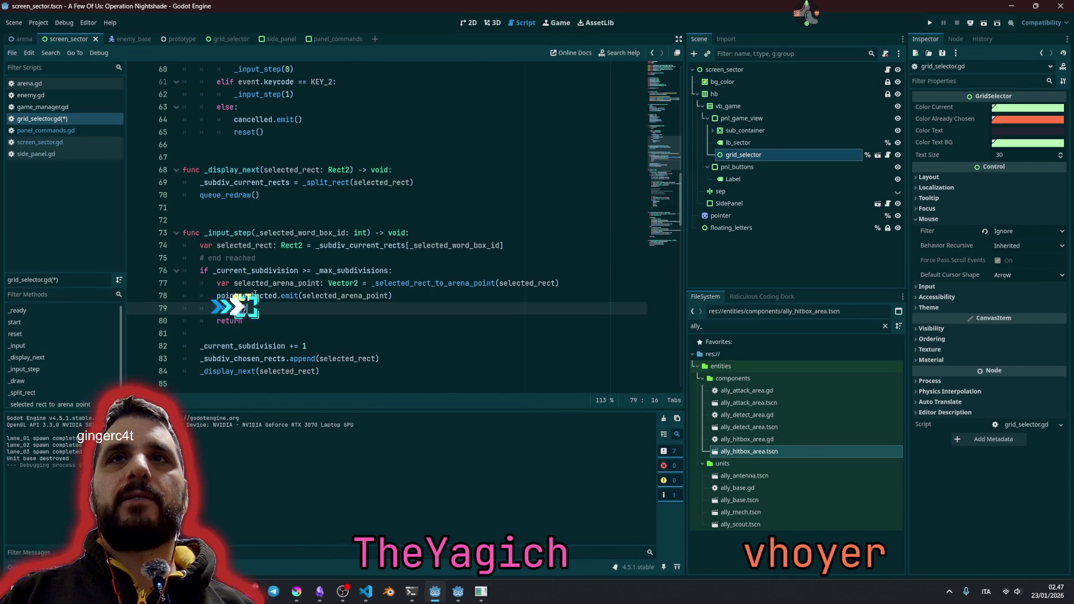
left_click(255, 296)
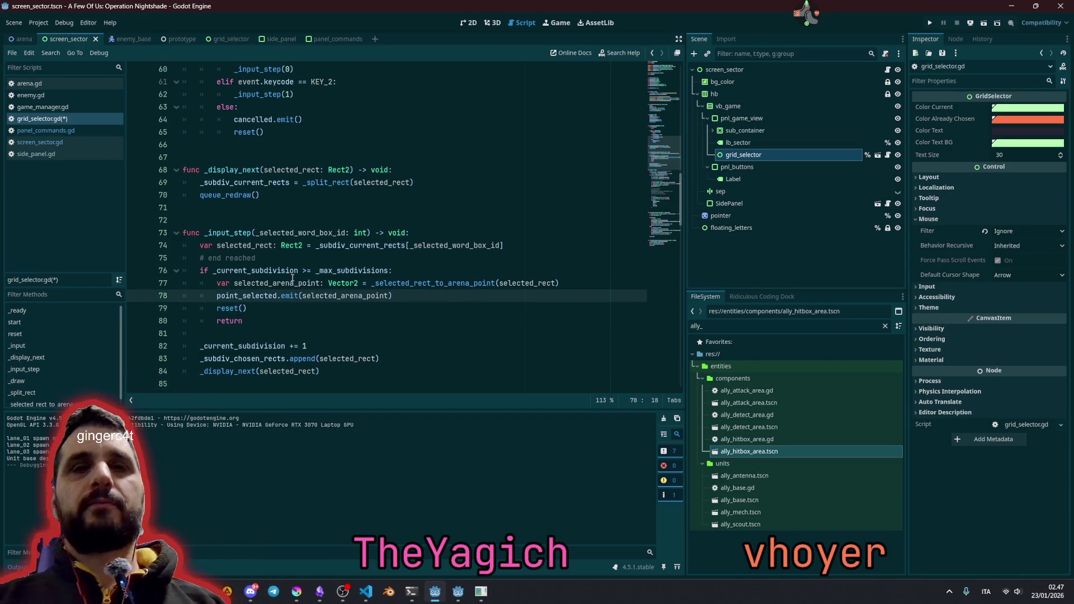
- Save and run the game, pick sultar, narrow the grid with keys 1, 2, 1, then stop it
key("F5")
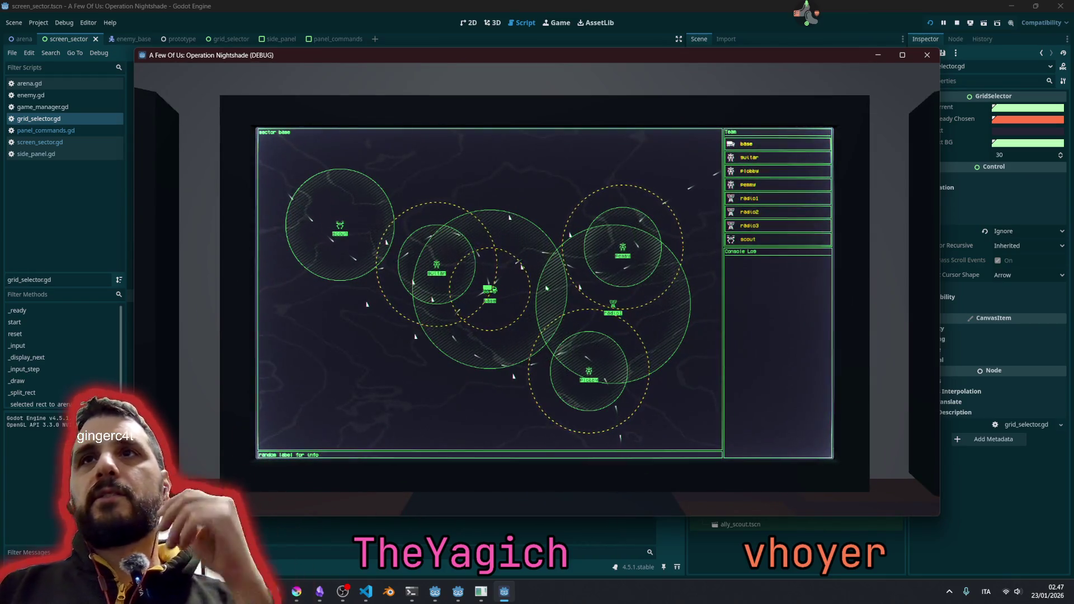
left_click(742, 157)
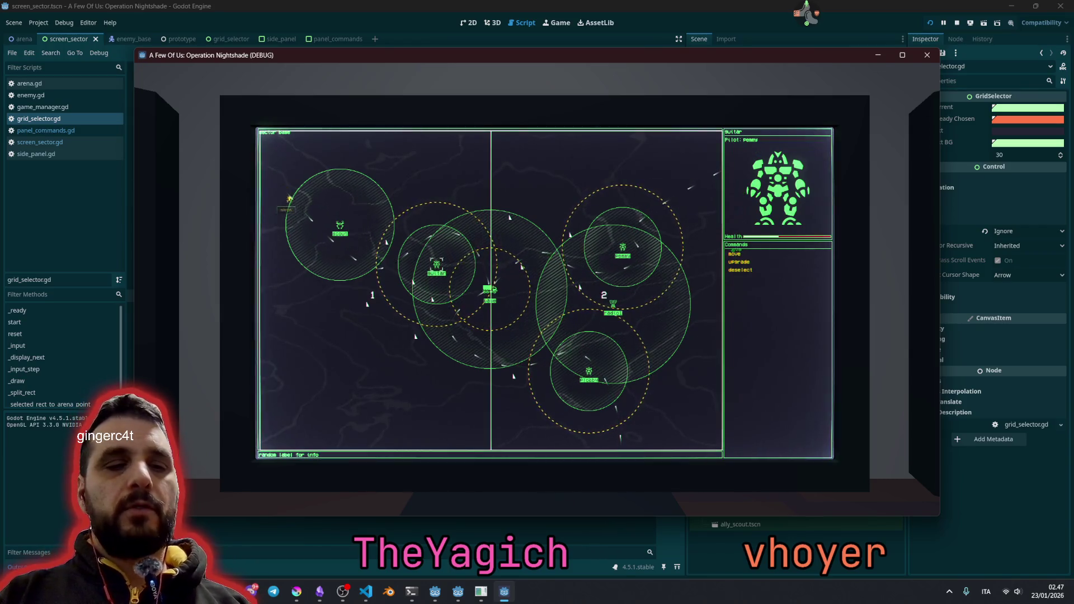
key("1")
key("2")
key("2")
key("1")
key("2")
key("2")
key("1")
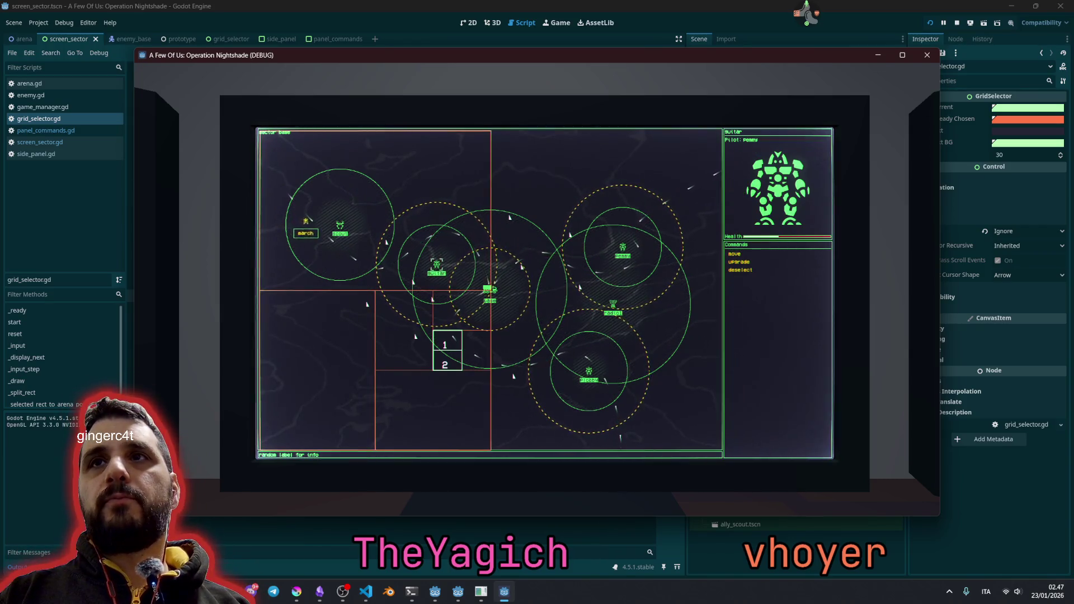
key("1")
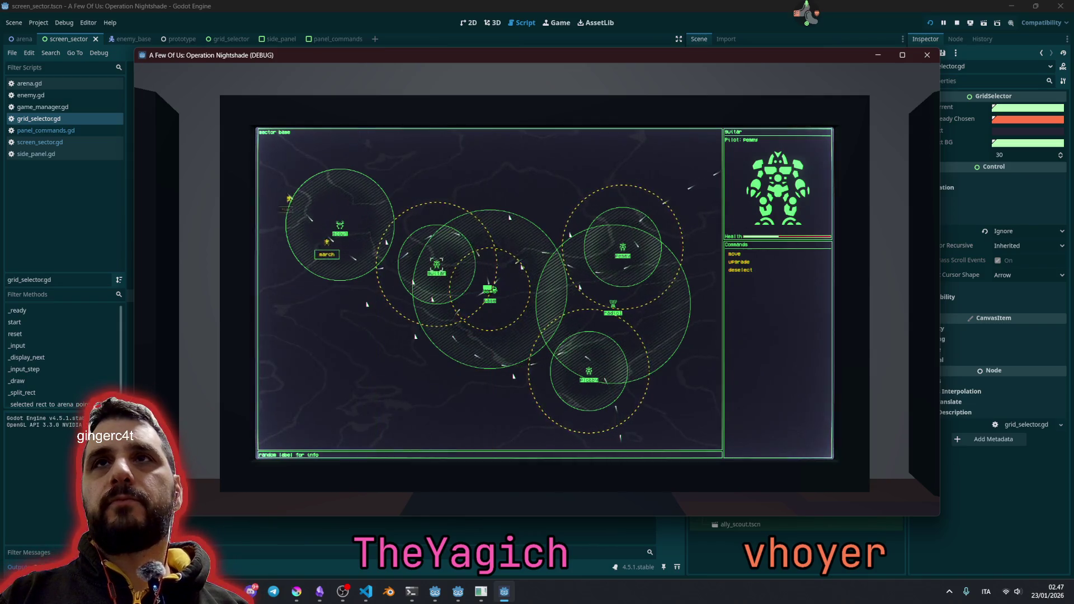
key("F8")
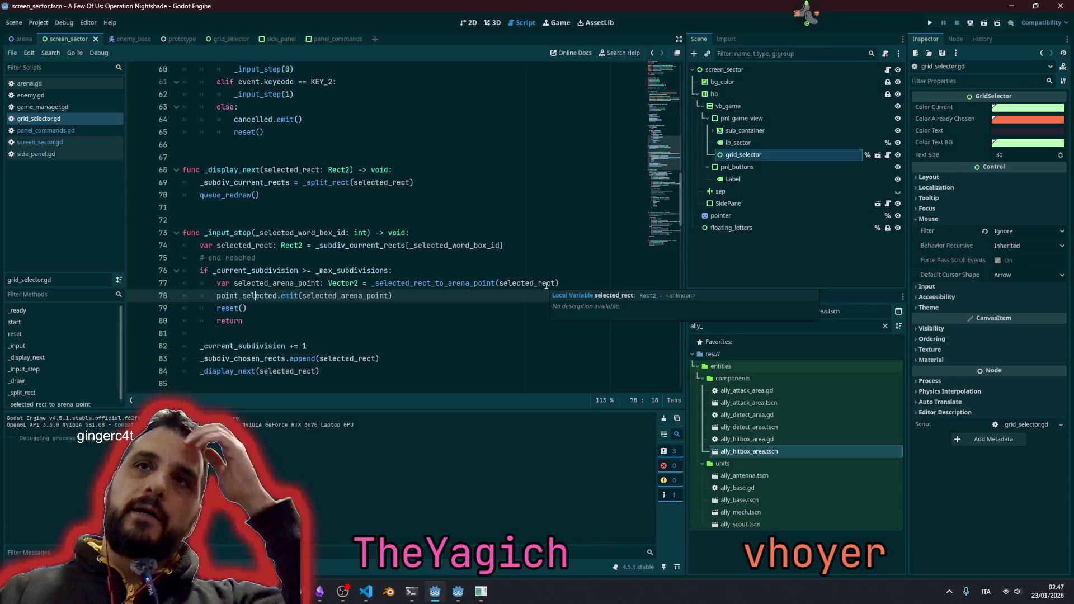
- Browse grid_selector.gd to locate the text-drawing code
double_click(244, 295)
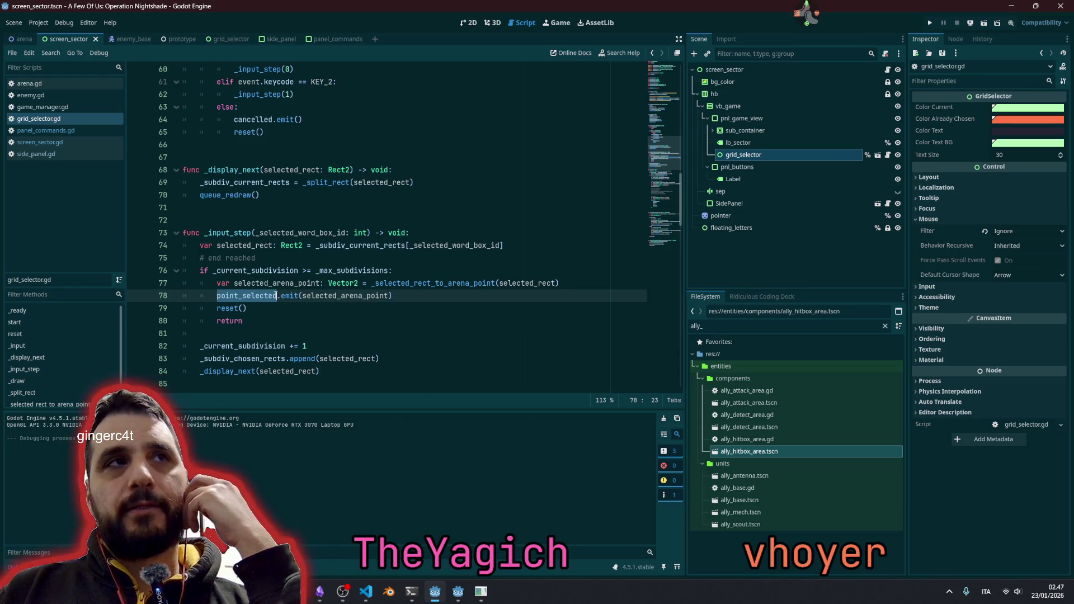
mouse_move(277, 293)
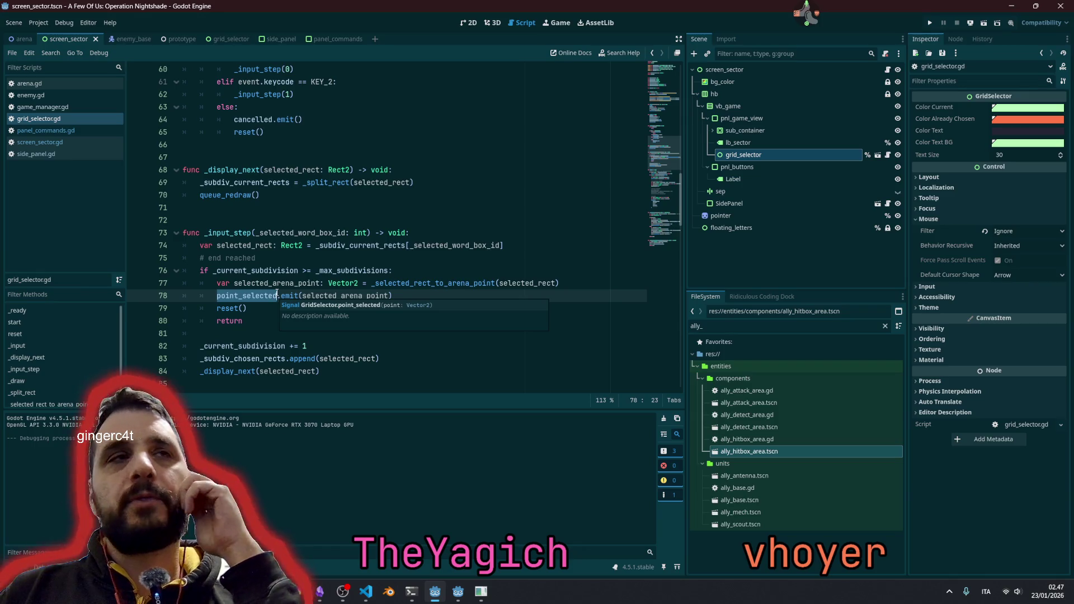
left_click(279, 282)
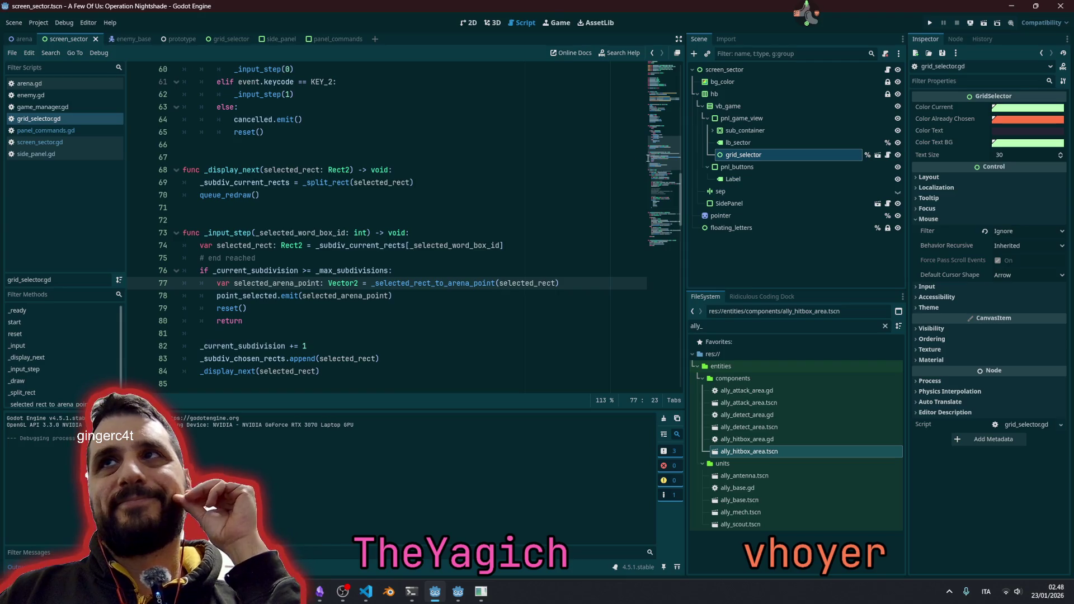
scroll(657, 159, "up", 15)
left_click(476, 166)
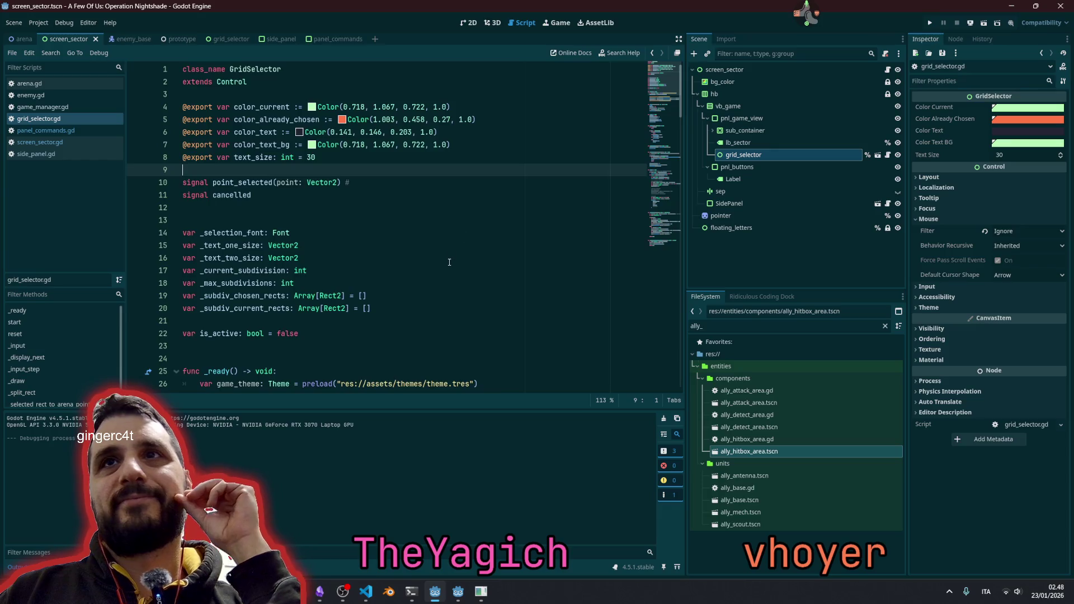
scroll(449, 262, "down", 20)
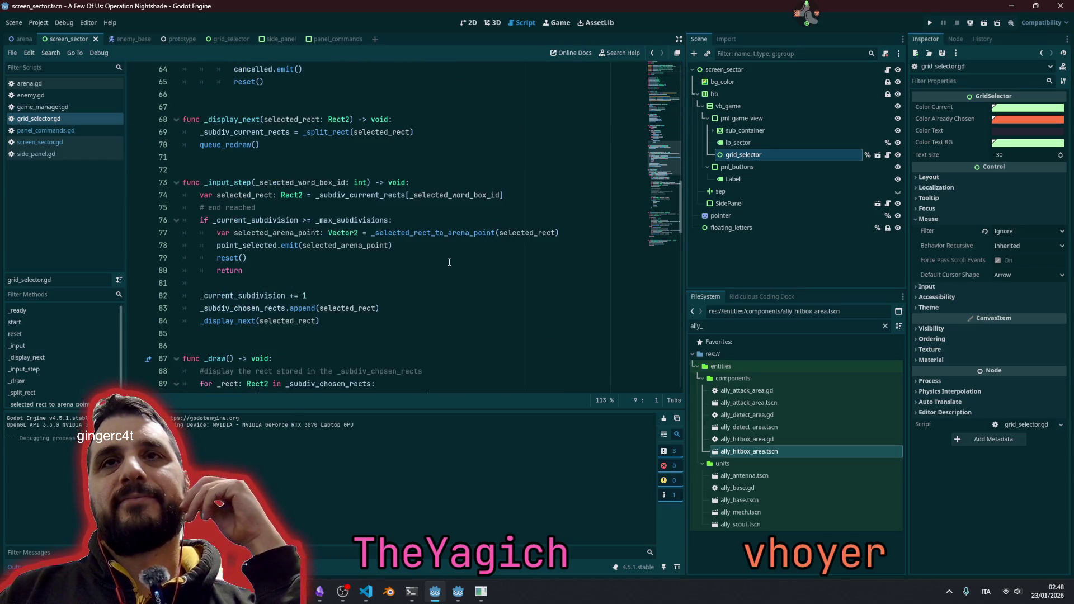
scroll(450, 262, "down", 6)
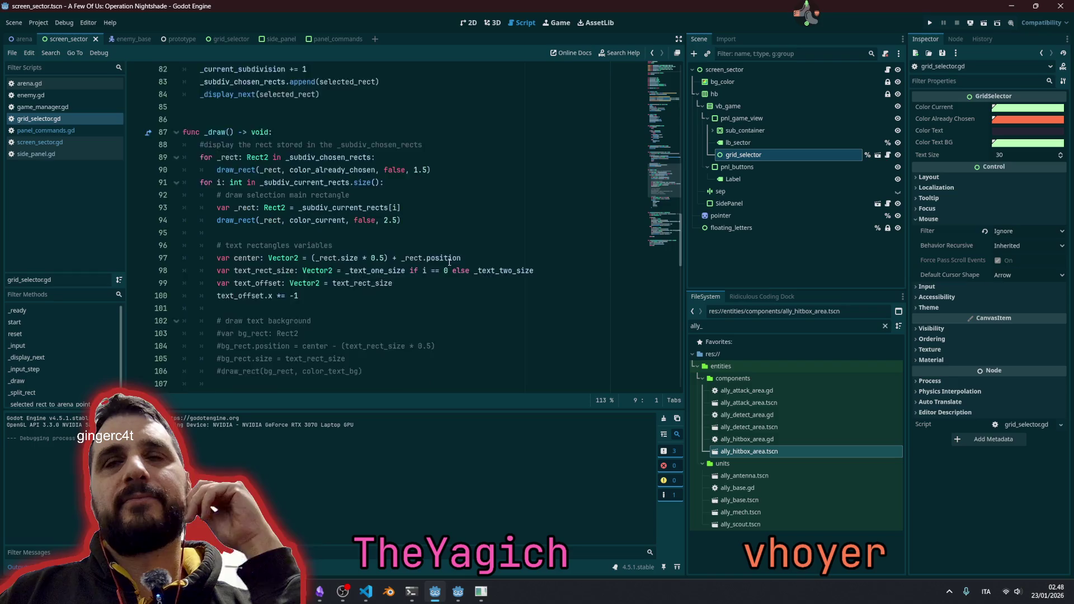
scroll(450, 262, "down", 5)
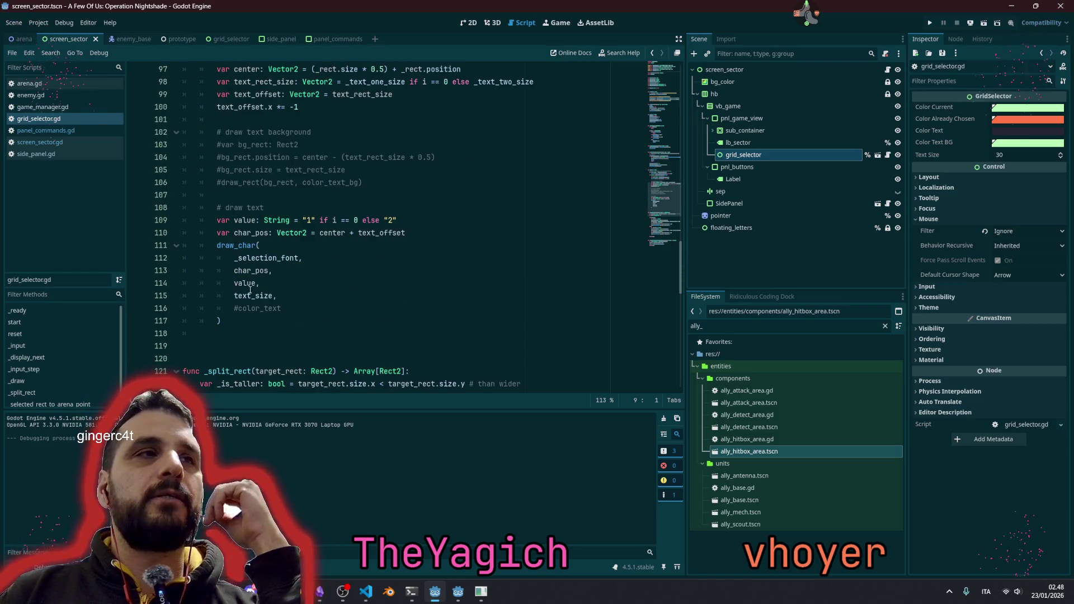
mouse_move(252, 289)
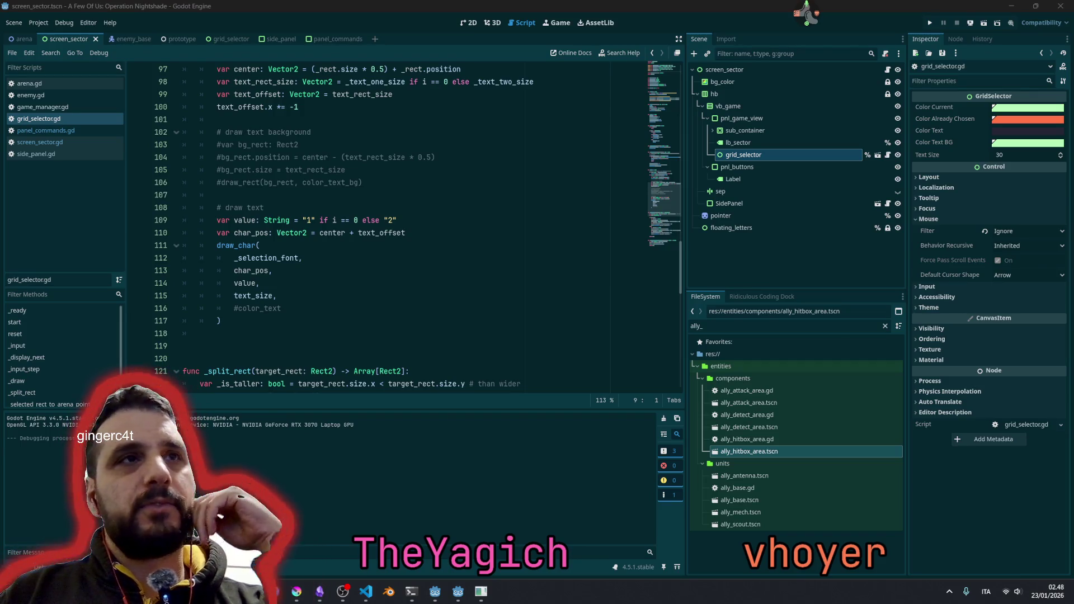
left_click(338, 211)
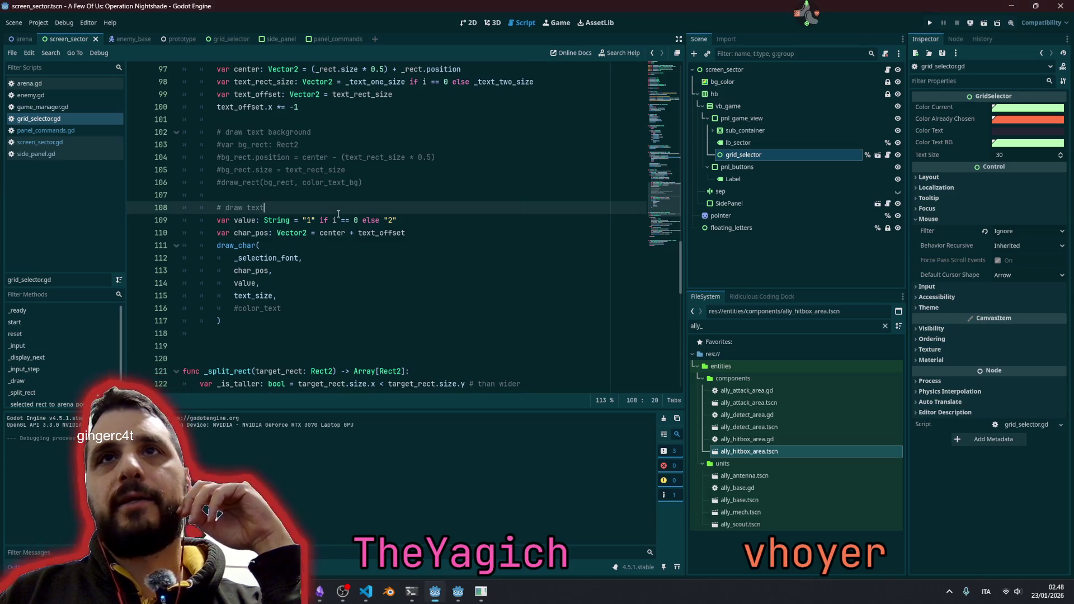
scroll(338, 214, "down", 4)
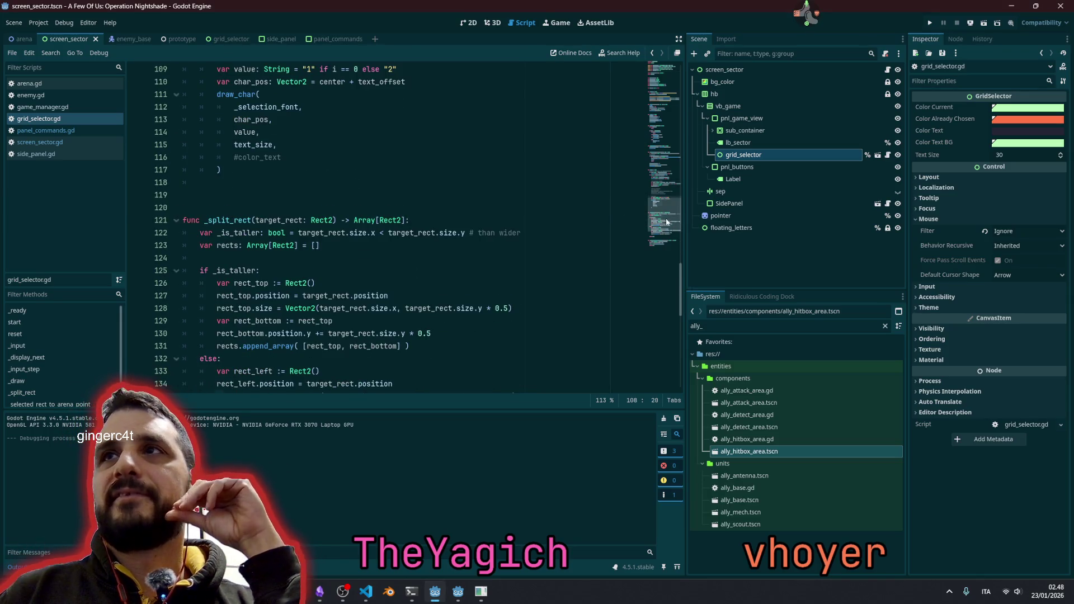
scroll(667, 222, "down", 4)
scroll(371, 235, "up", 9)
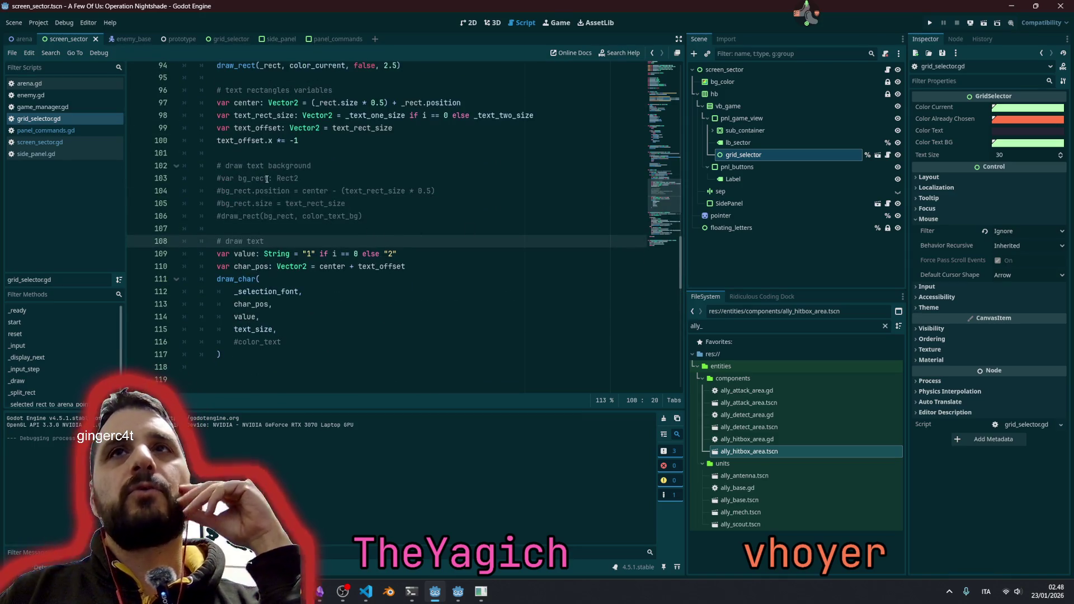
scroll(249, 182, "up", 2)
- Make line 99 read text_offset = text_rect_size * 0.5, then save and run the game
double_click(244, 183)
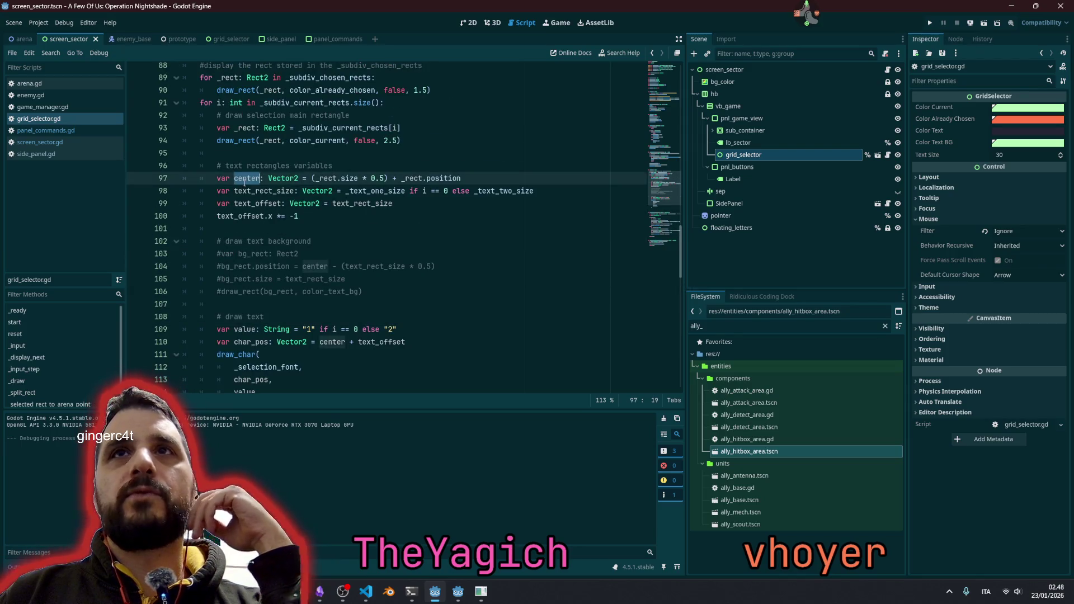
double_click(262, 191)
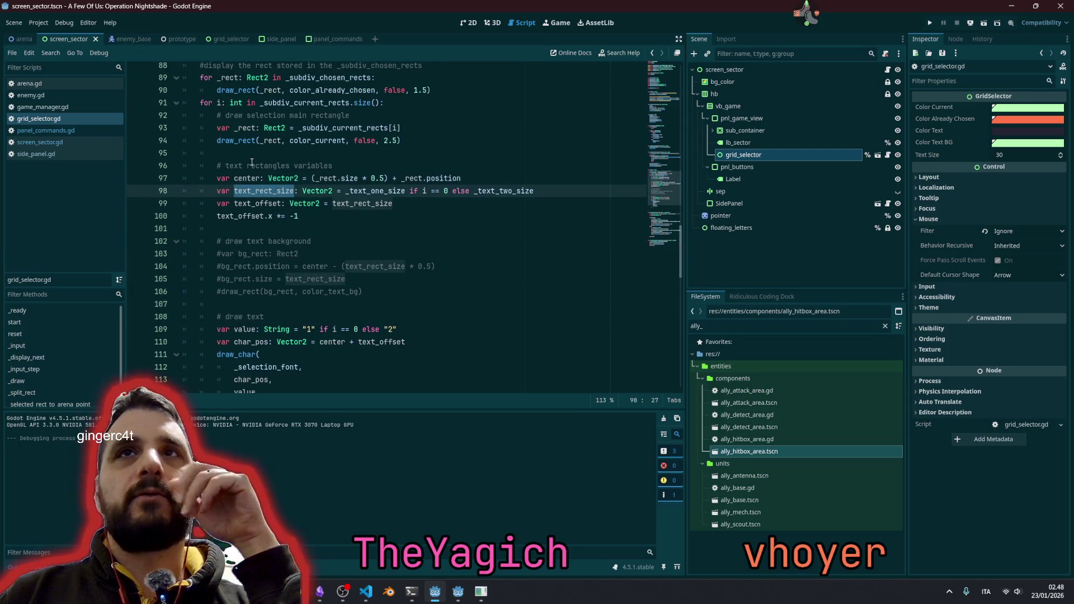
scroll(263, 173, "down", 3)
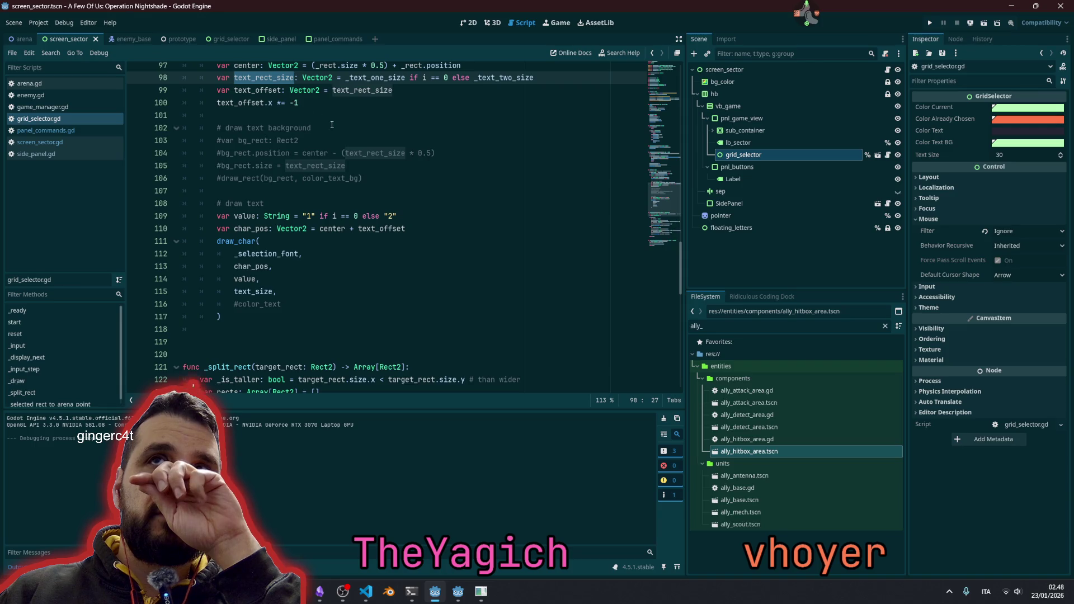
scroll(347, 129, "up", 1)
left_click(395, 130)
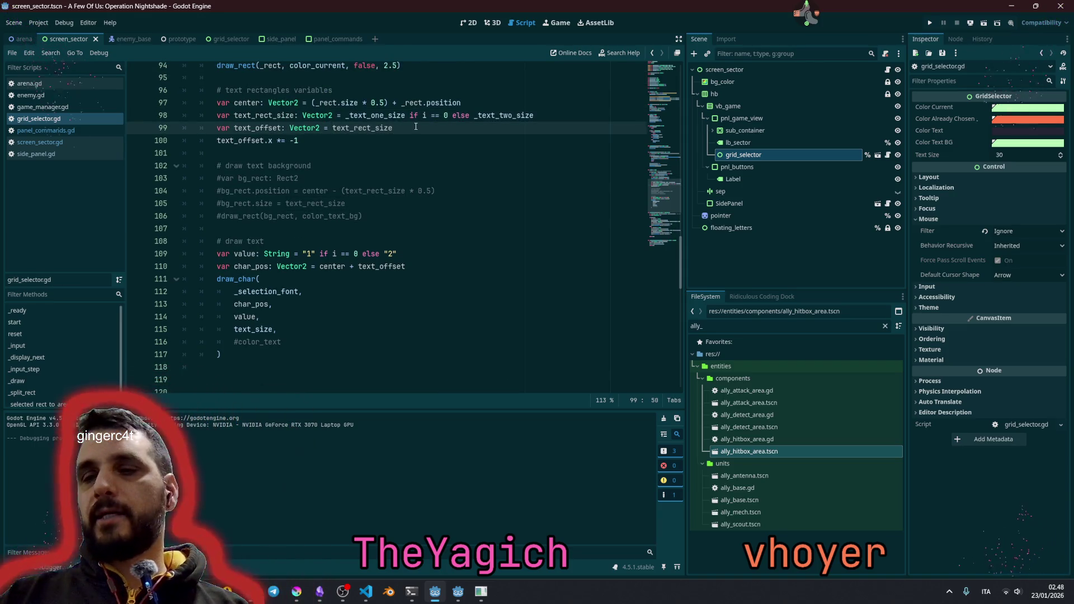
type("* 0.5")
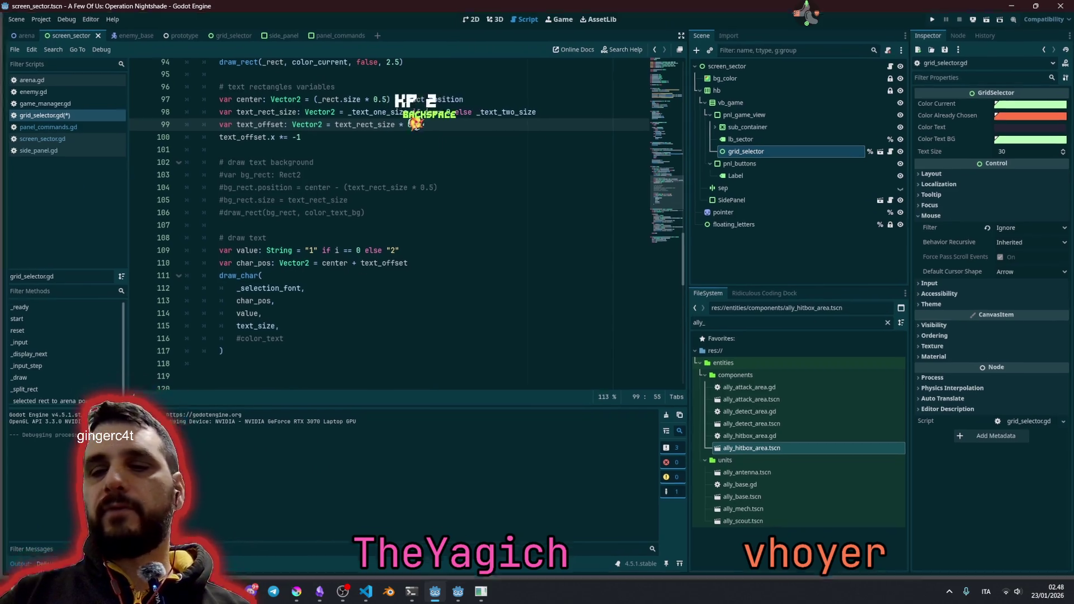
key("F5")
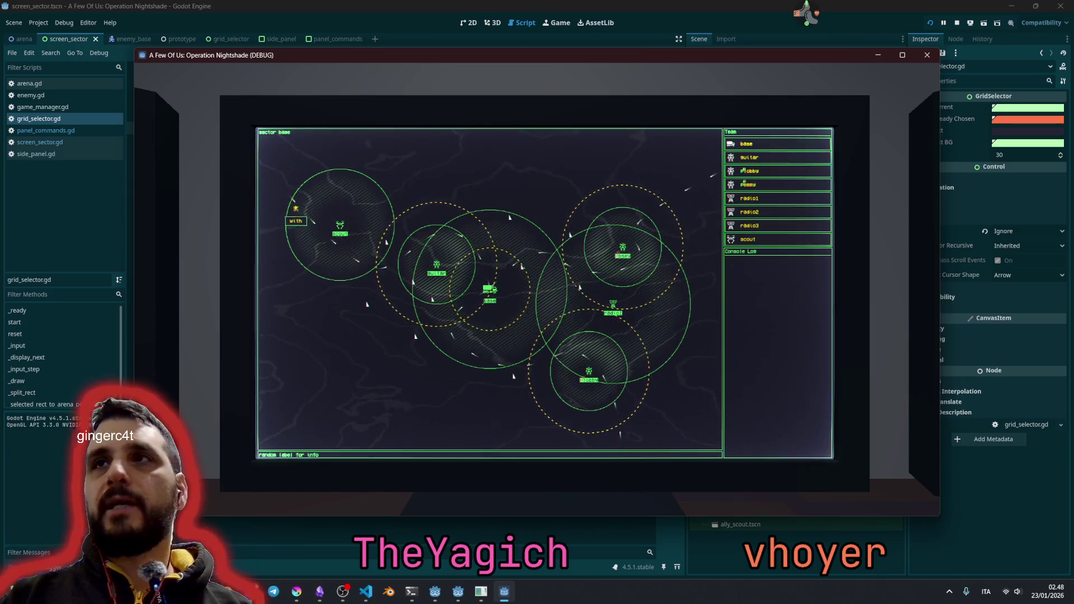
- Select the mech unit, choose move, and subdivide the sector map with keys 2, 1, 2, 1
left_click(745, 180)
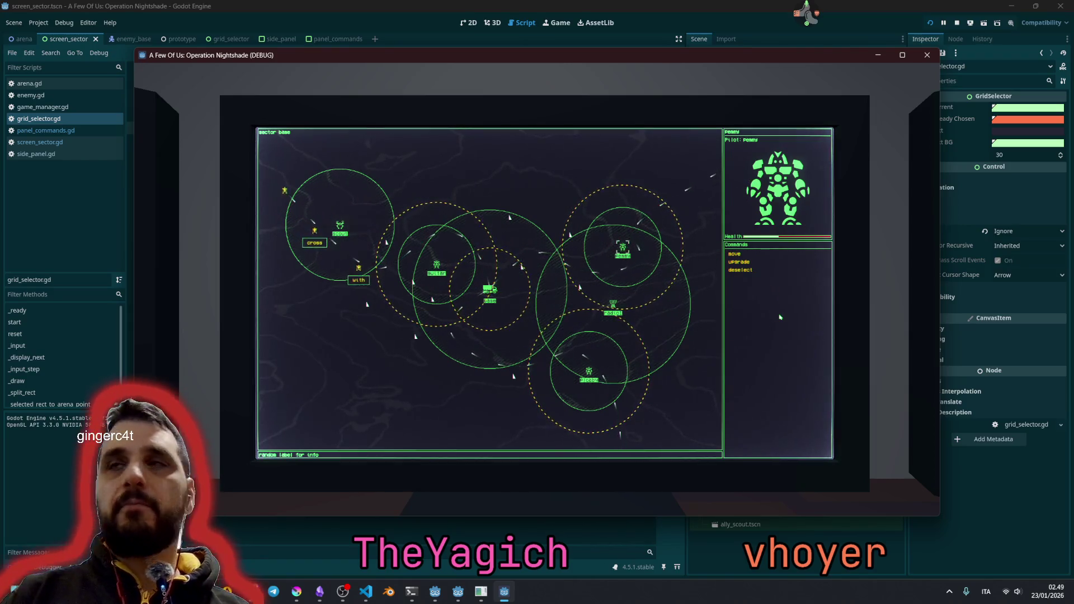
left_click(734, 254)
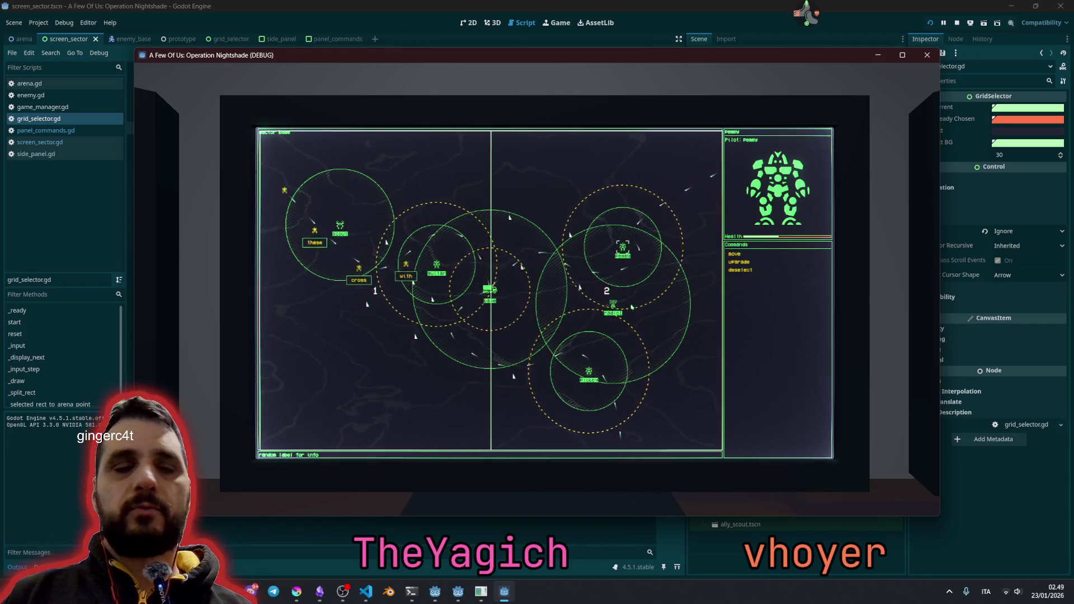
key("2")
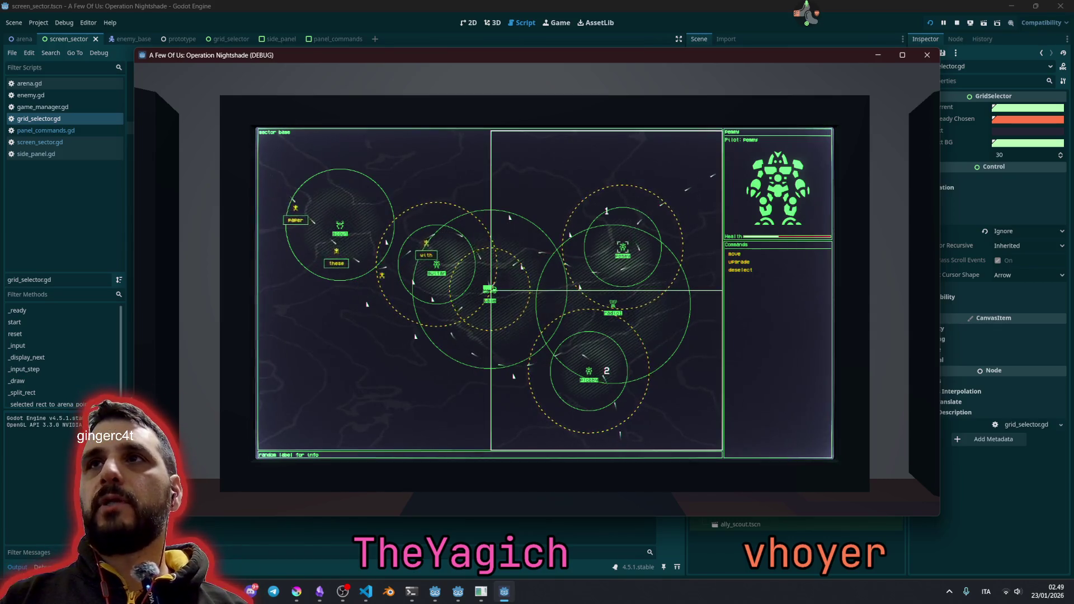
key("1")
key("1")
key("2")
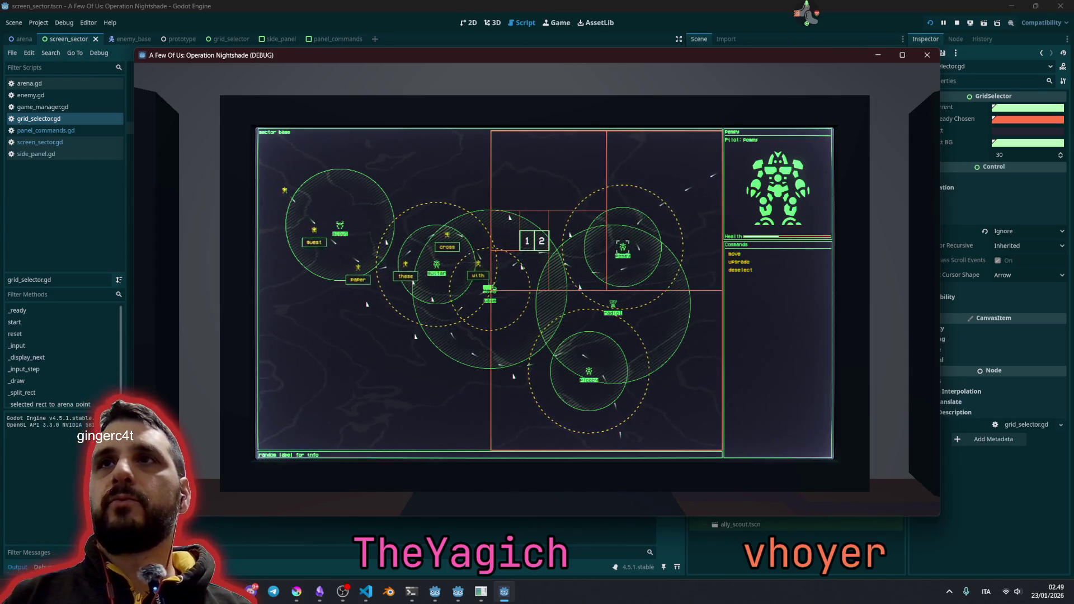
key("1")
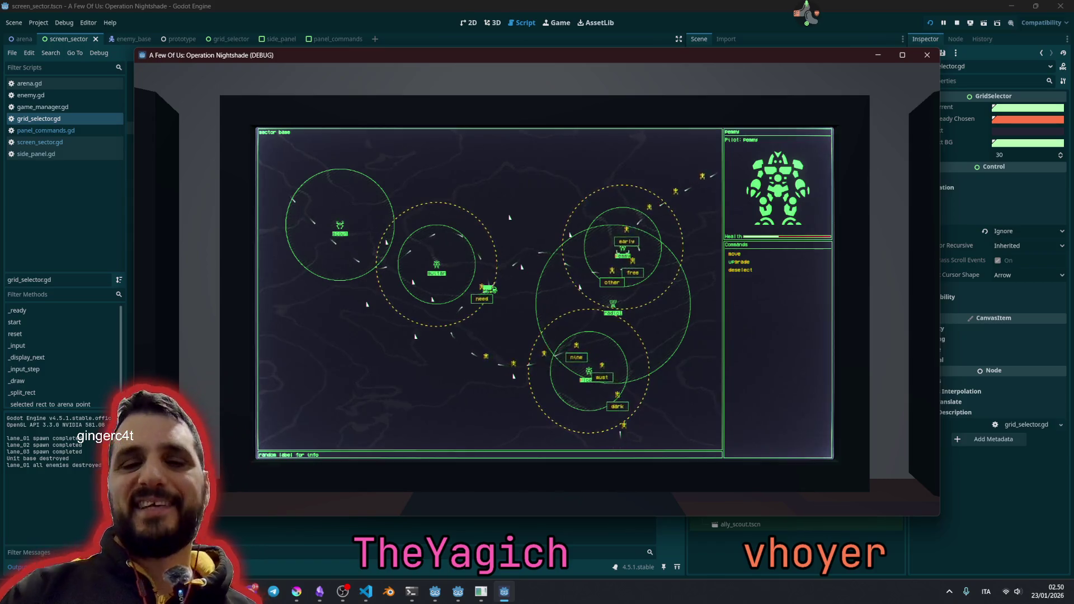
- Stop the playtest with F8, returning to grid_selector.gd's text-drawing code
key("F8")
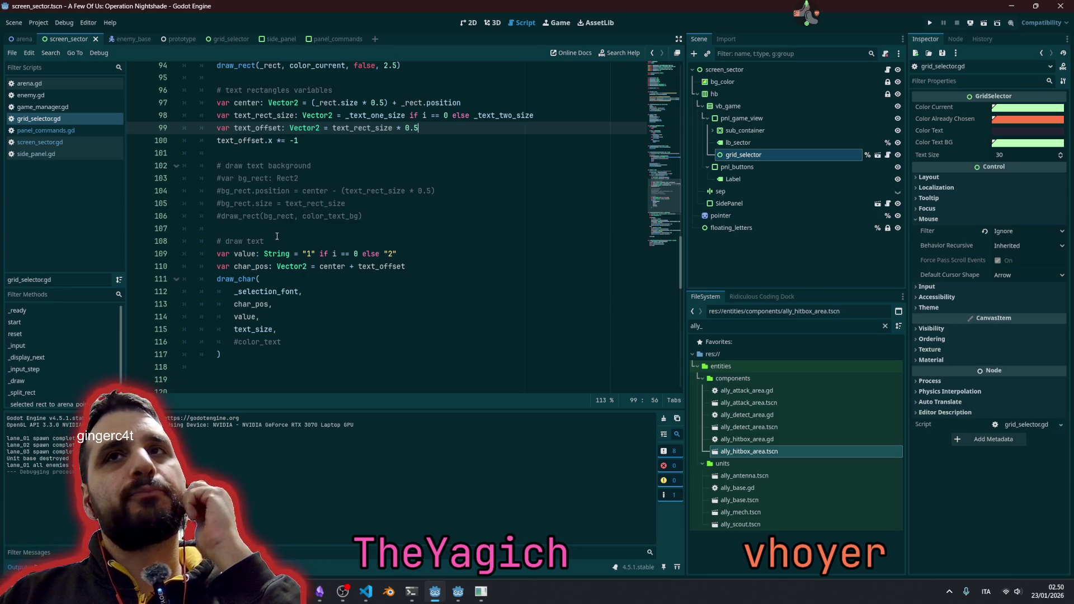
- Add a new scene tab and discard the unwanted User Interface scene without saving
left_click(376, 40)
left_click(733, 111)
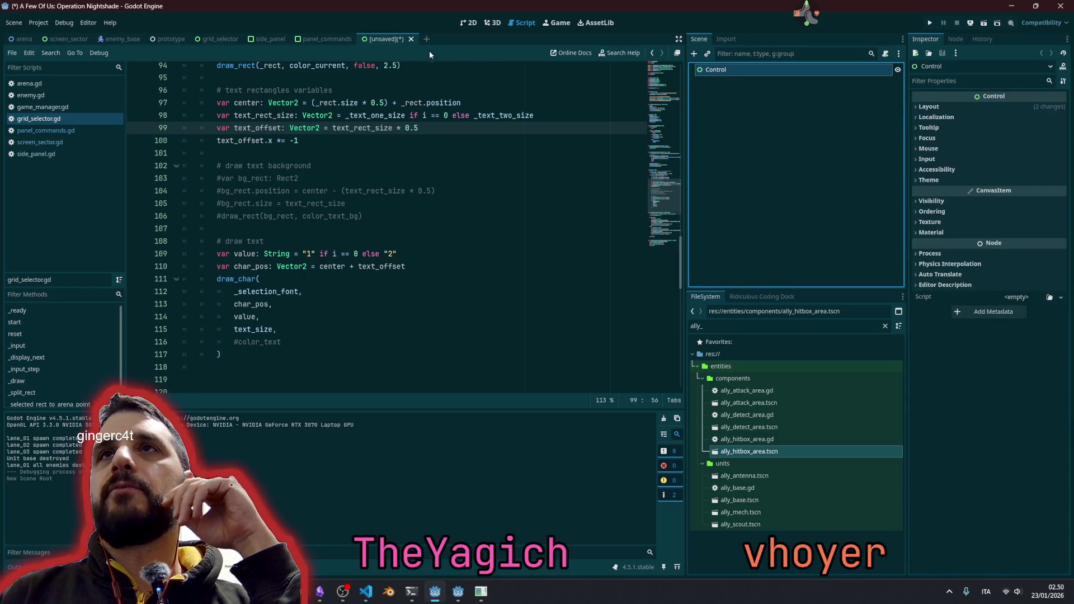
left_click(411, 39)
left_click(599, 321)
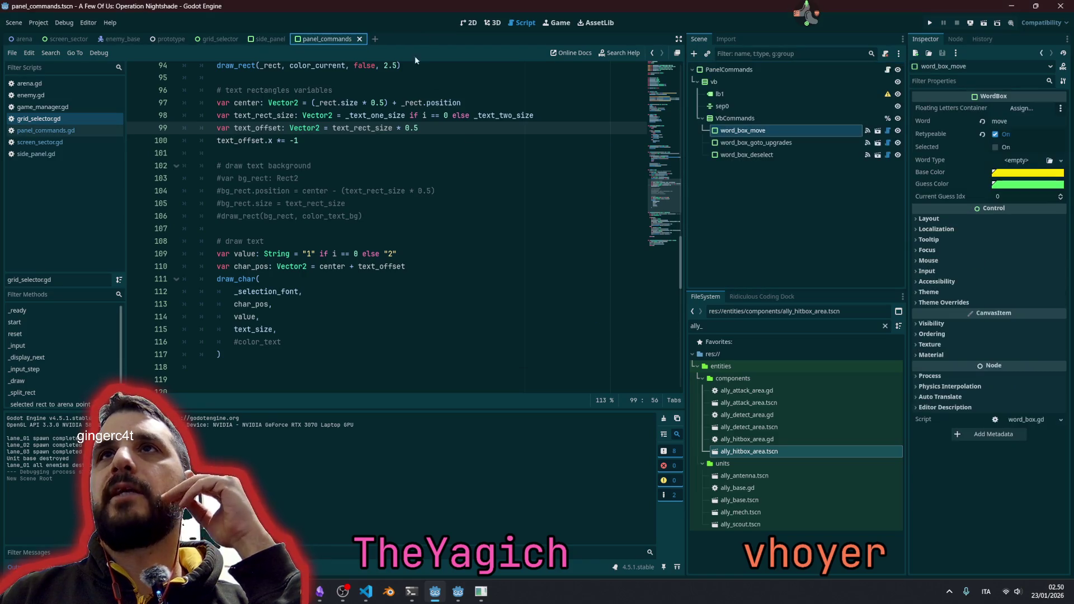
- Create a 2D Scene root named movement_preview and save it as movement_preview.tscn
left_click(712, 82)
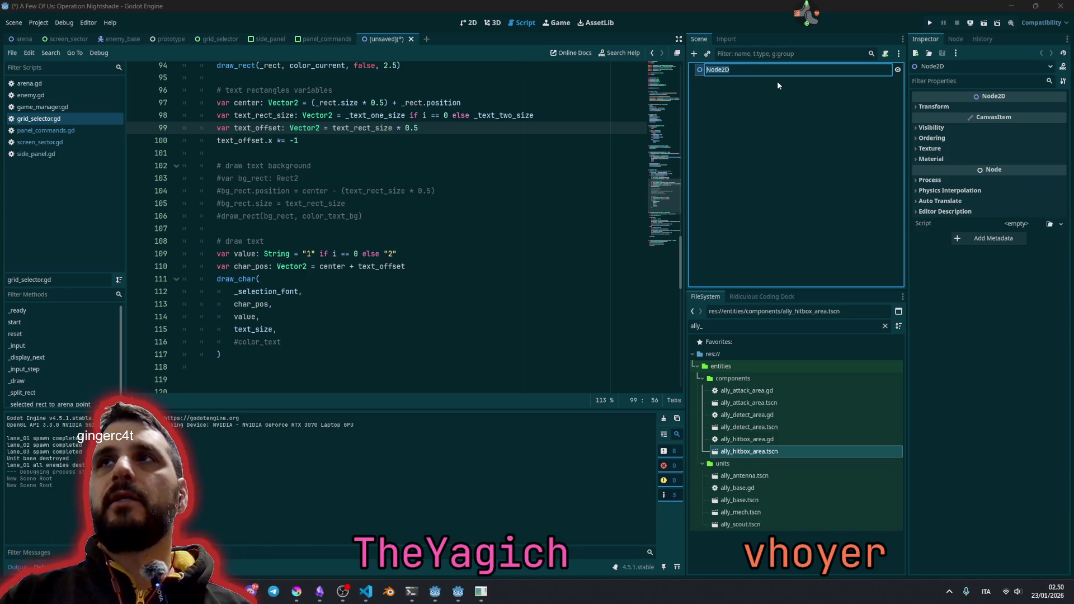
type("movement_preview")
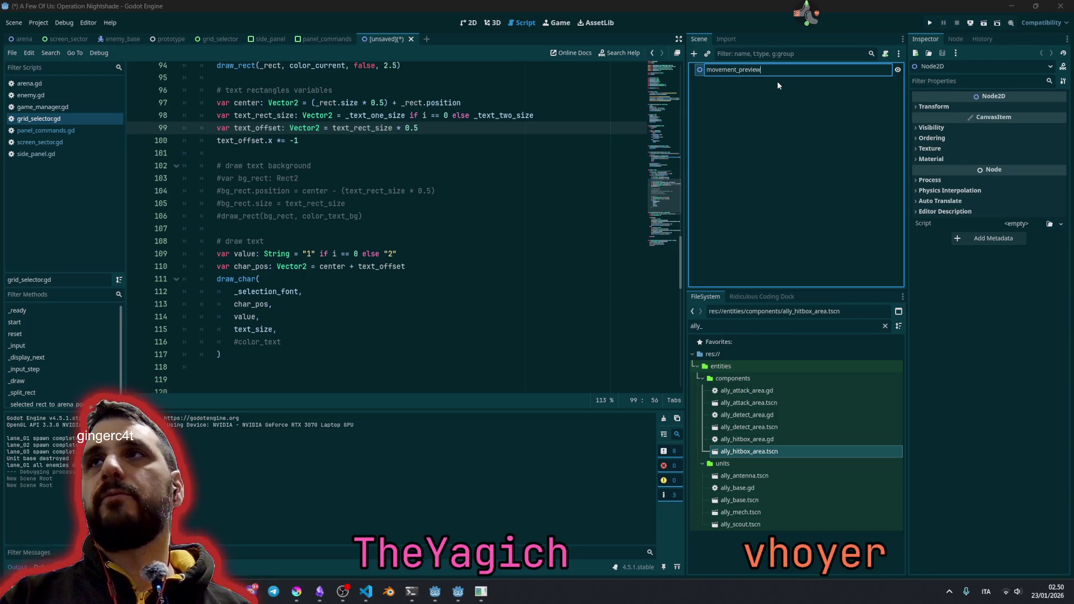
key("Return")
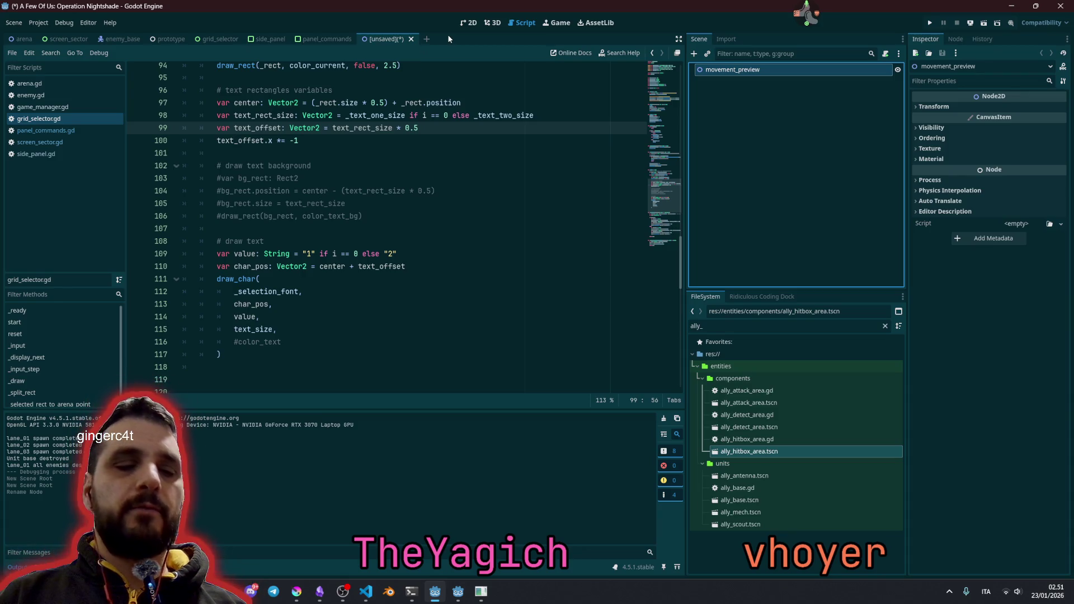
key("ctrl+s")
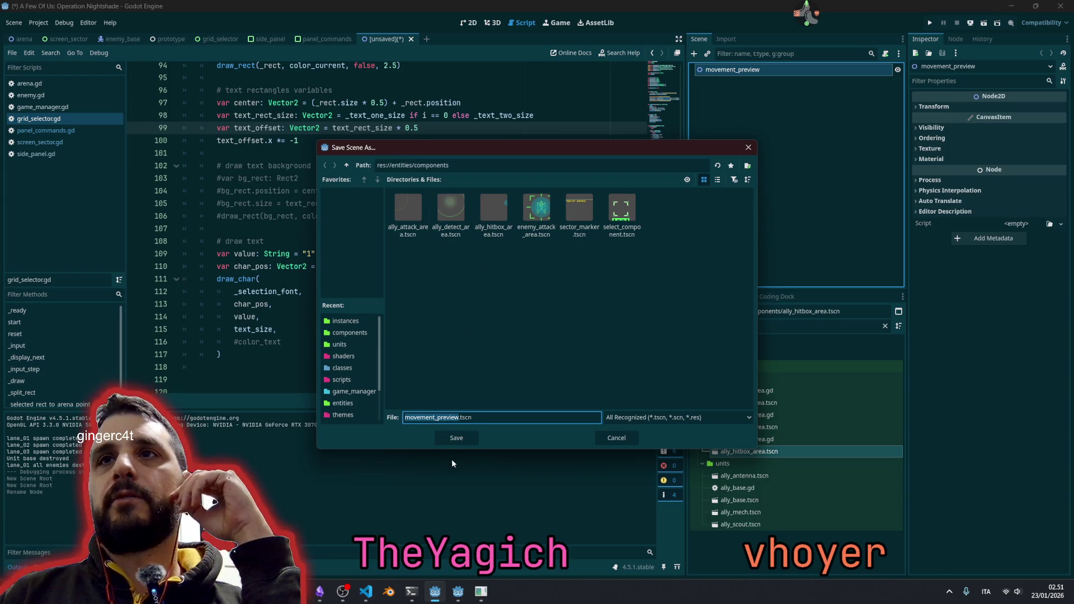
left_click(456, 438)
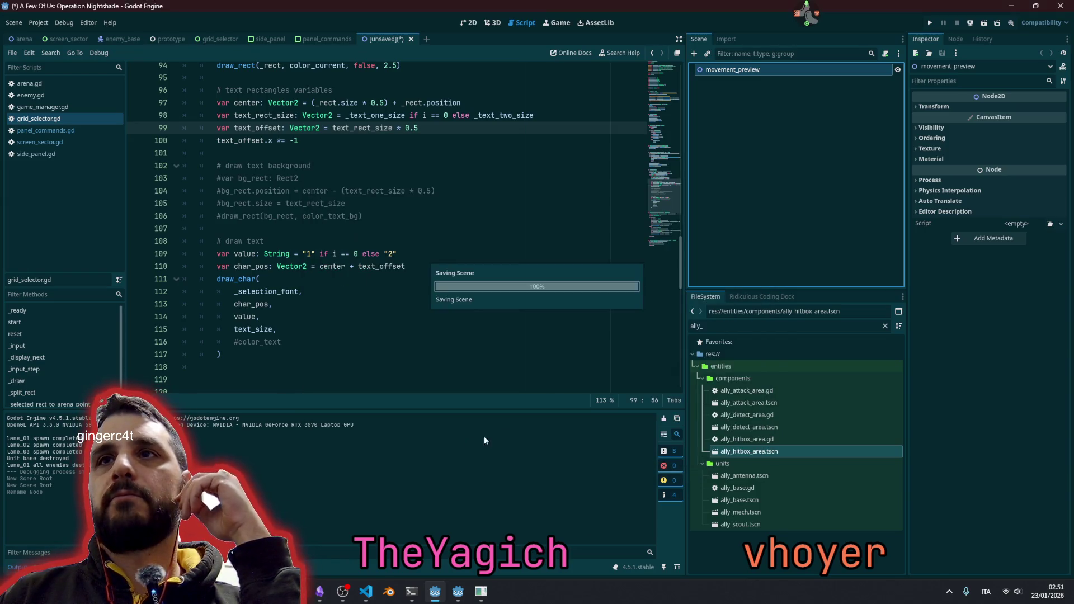
- Add a TextureRect child to movement_preview and change its type to NinePatchRect
left_click(694, 53)
type("text")
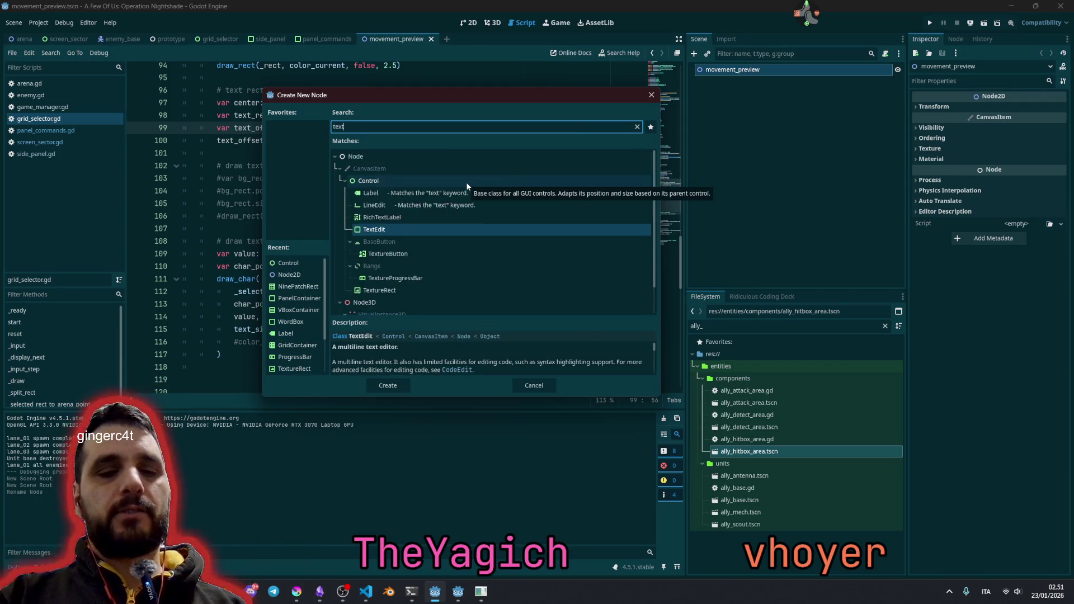
type("ure")
key("Return")
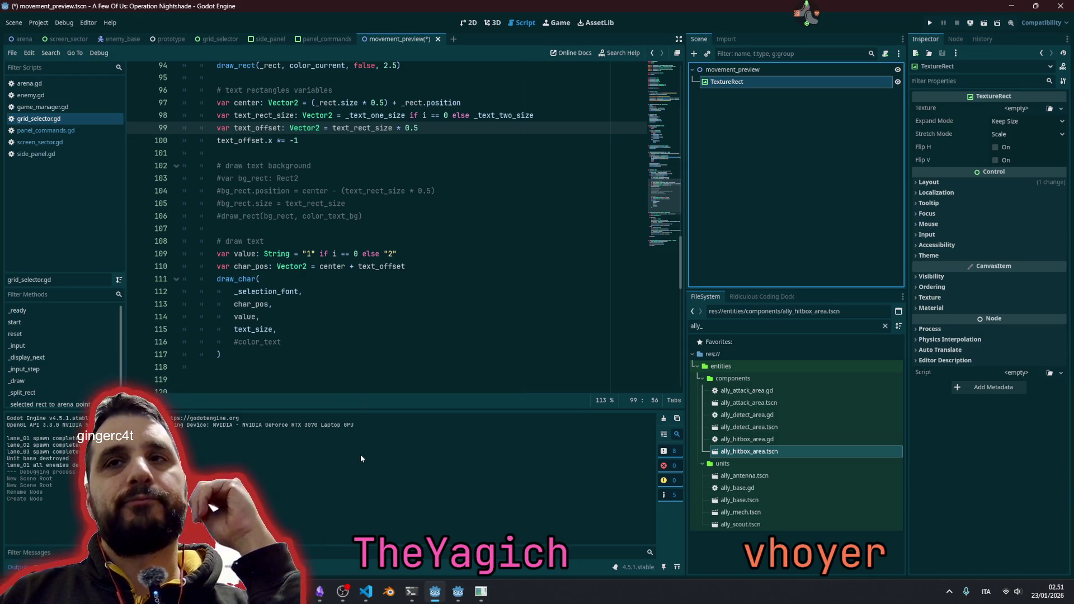
right_click(728, 85)
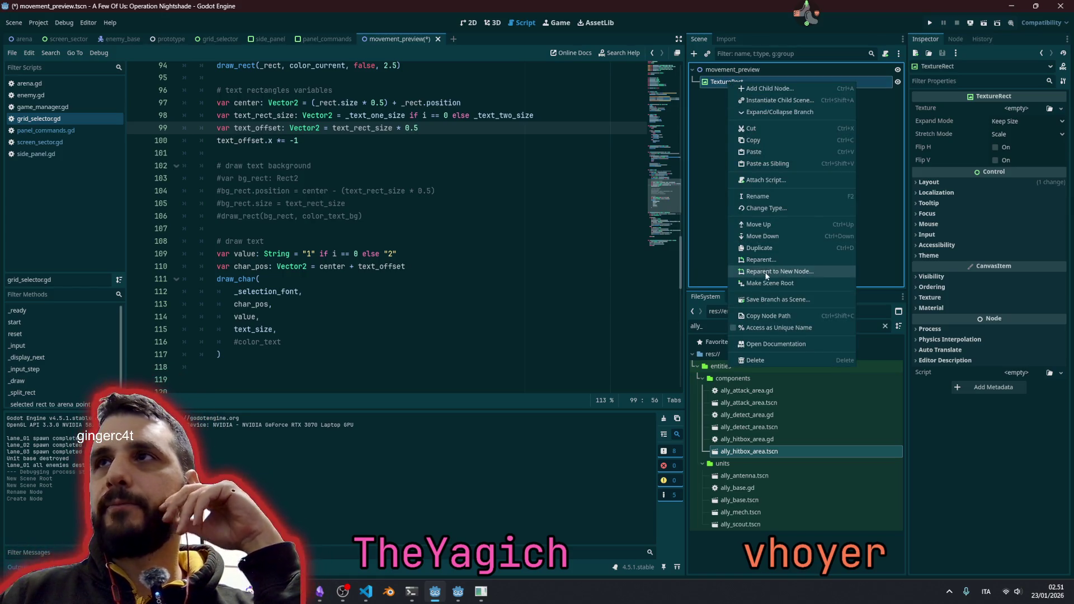
left_click(764, 209)
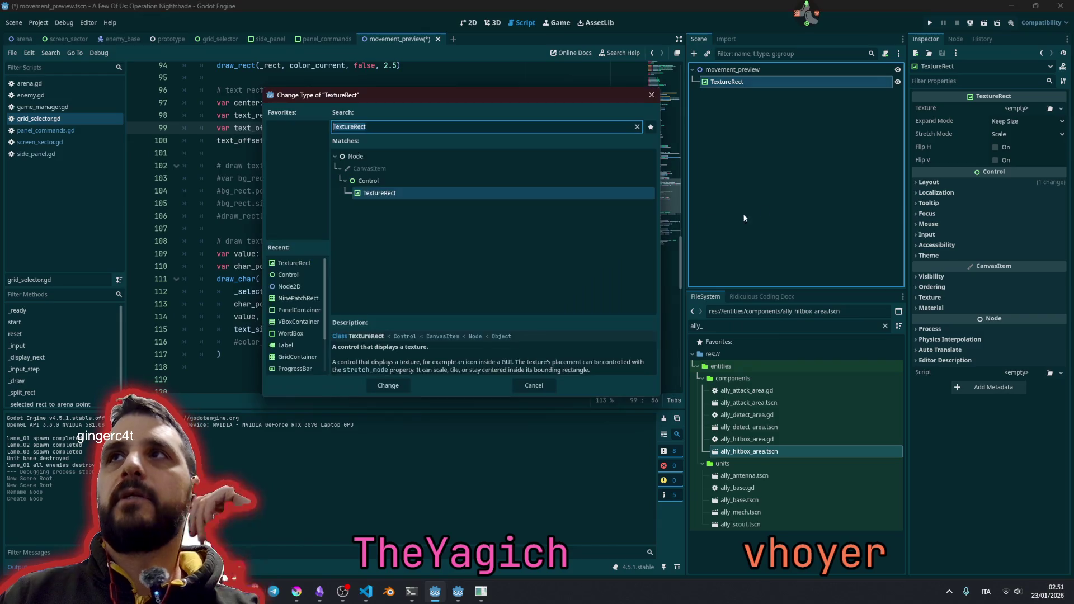
type("nine")
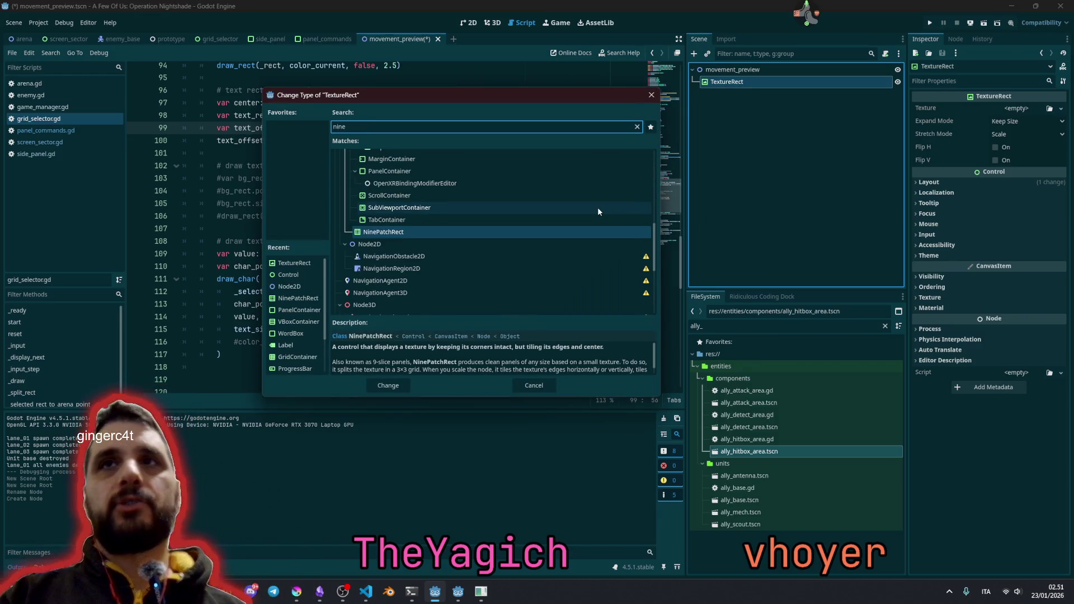
key("Return")
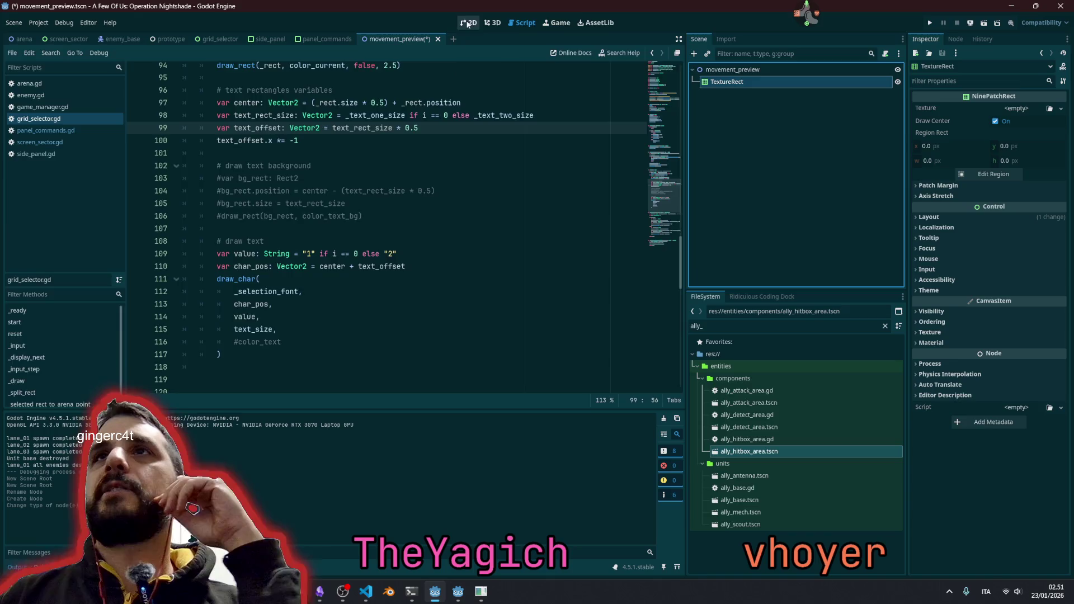
- Switch to the 2D workspace and attach a script to the movement_preview root
left_click(468, 22)
scroll(263, 223, "up", 4)
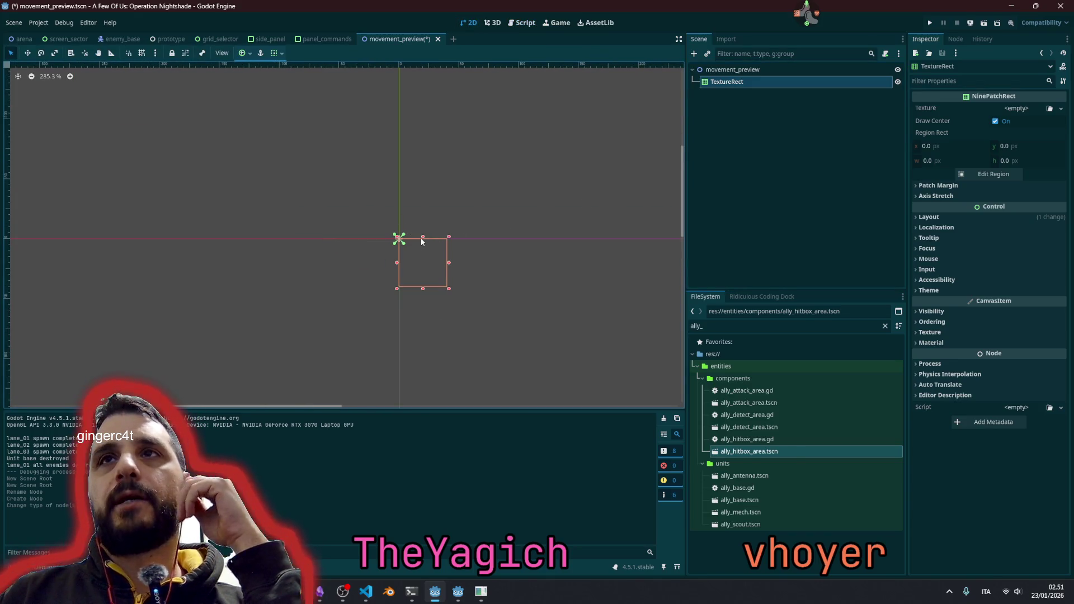
left_click(739, 72)
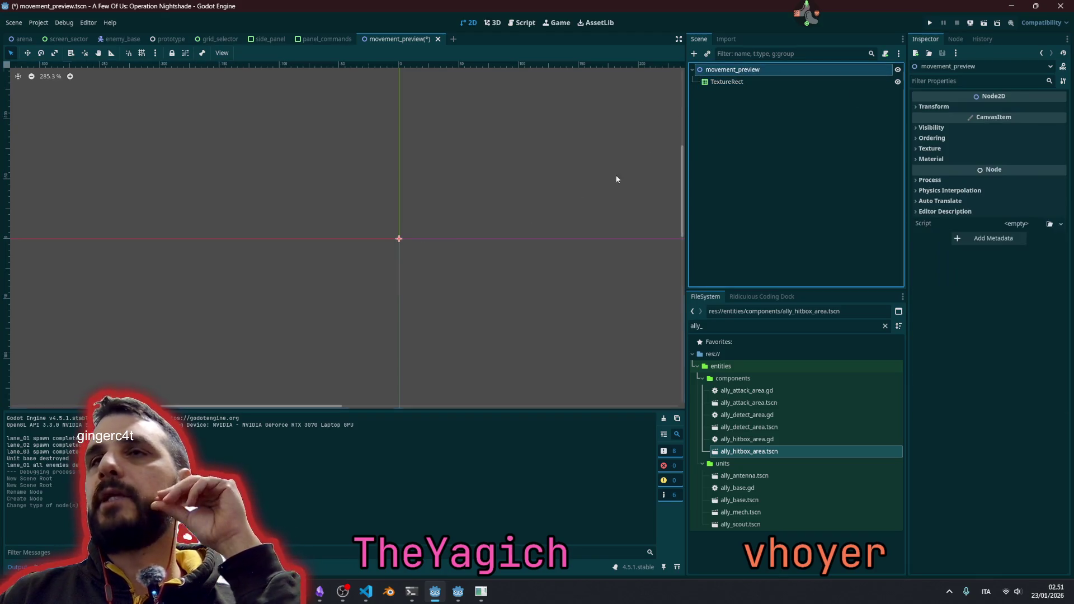
left_click(885, 54)
- Rename the child node to nine_patch
left_click(505, 372)
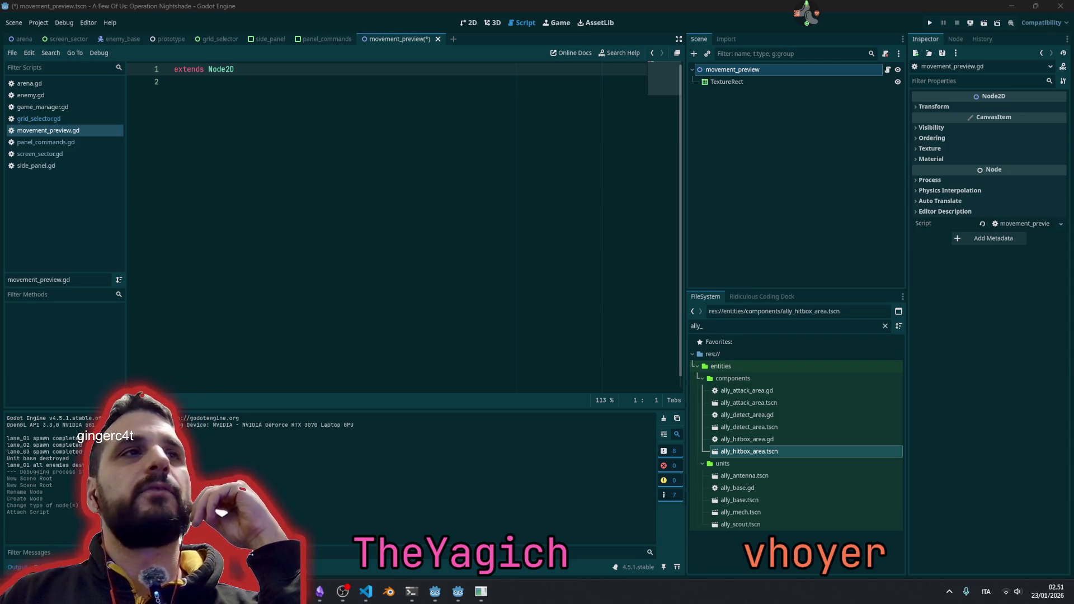
double_click(724, 82)
type("nine_patch")
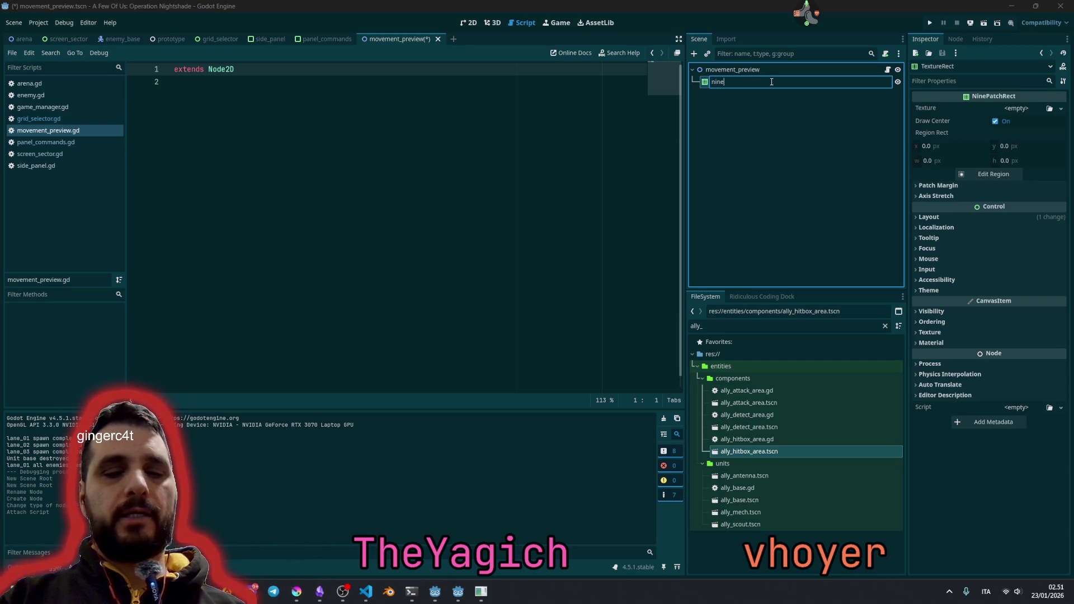
key("Return")
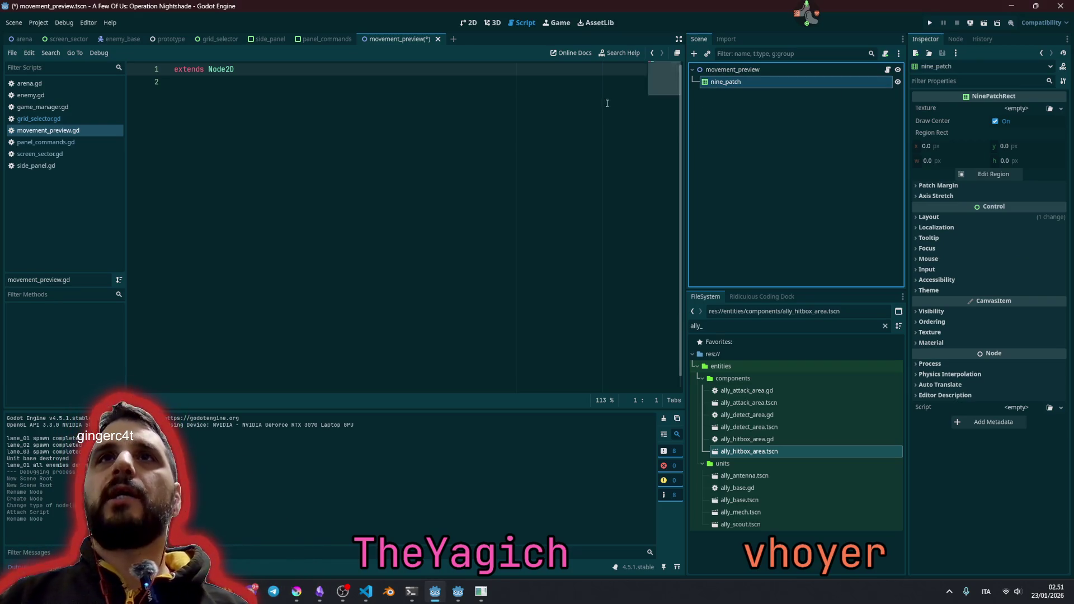
- Add class_name MovementPreview above the extends Node2D line
key("Return")
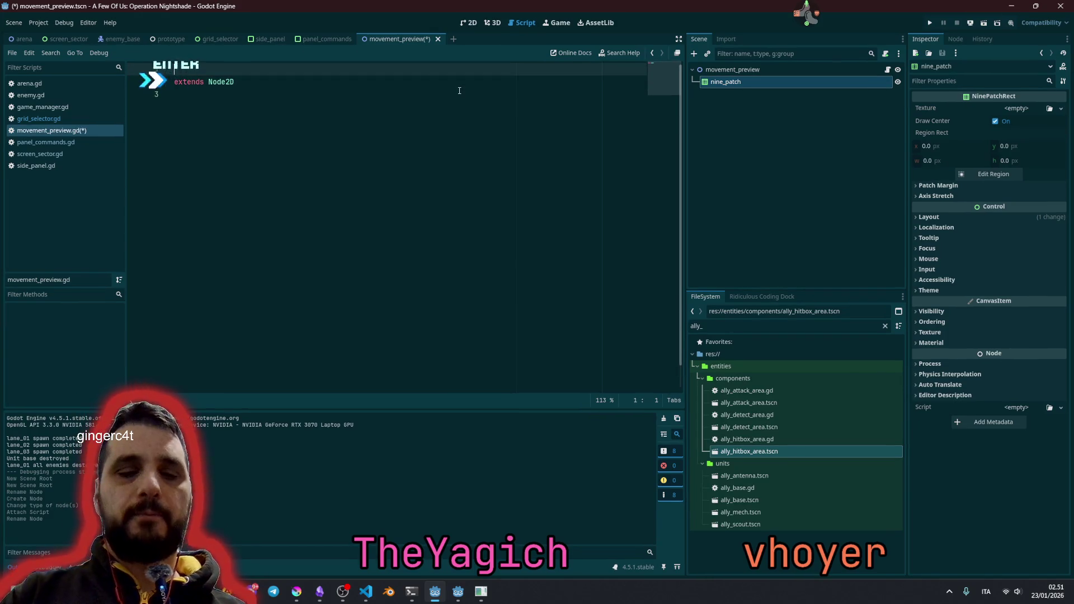
key("Up")
type("class_name Movement")
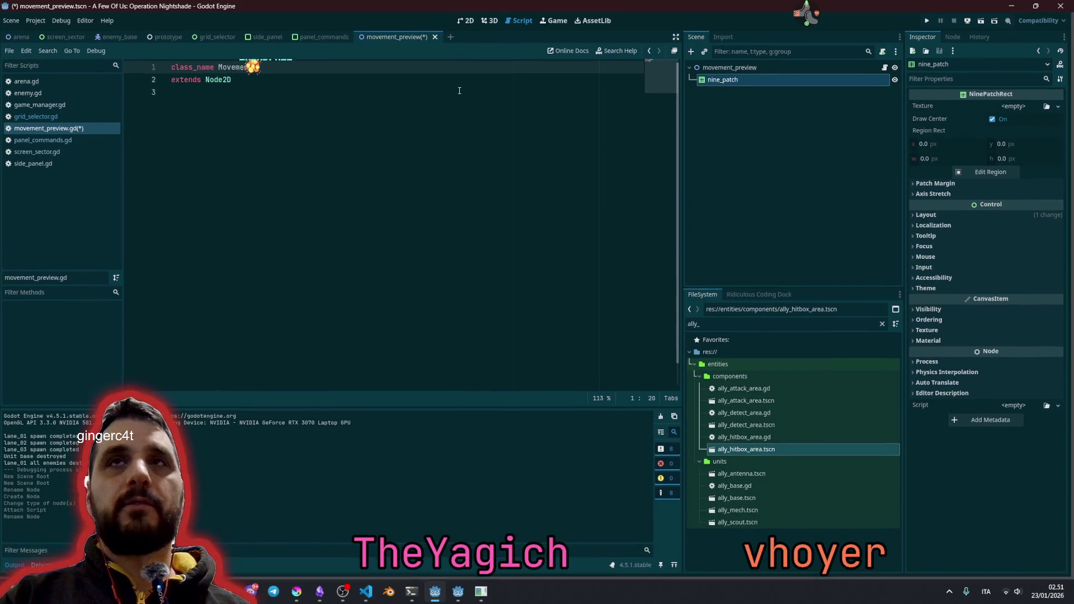
type("Previ")
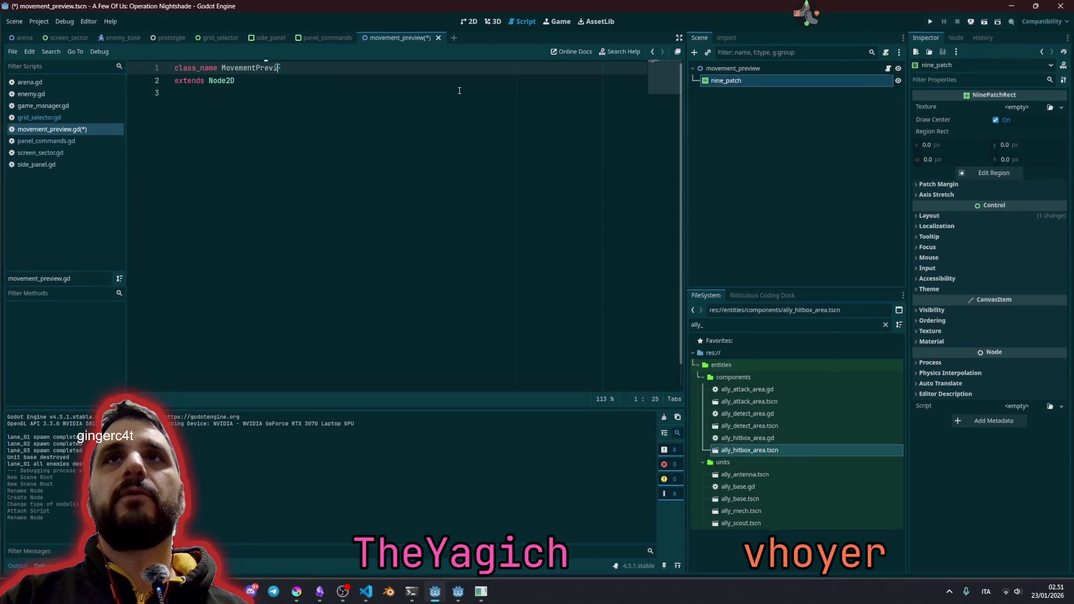
type("ew")
key("Down")
key("Down")
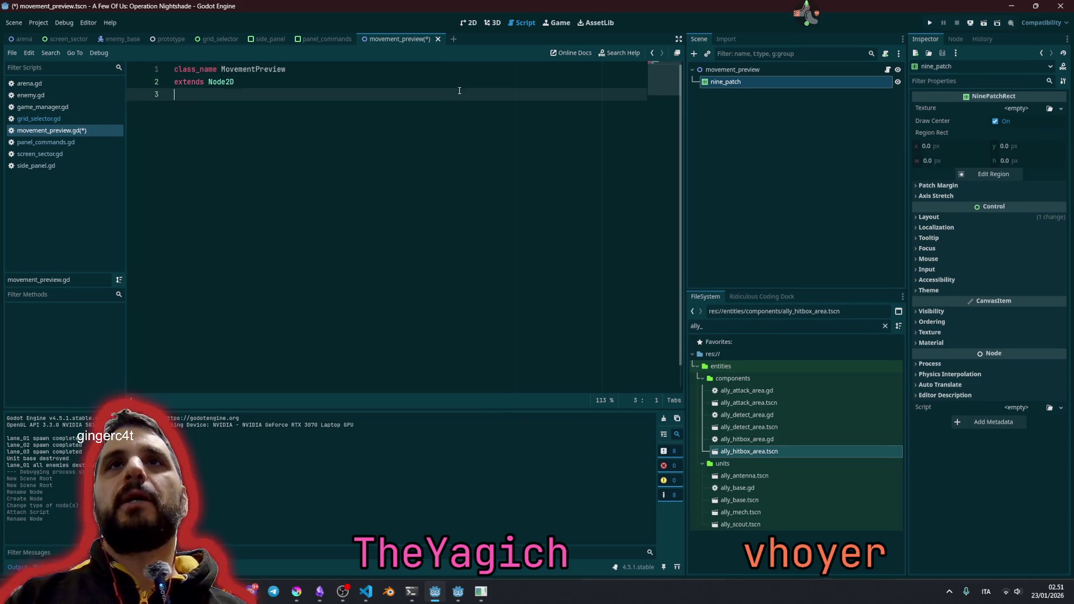
key("Return")
key("Return")
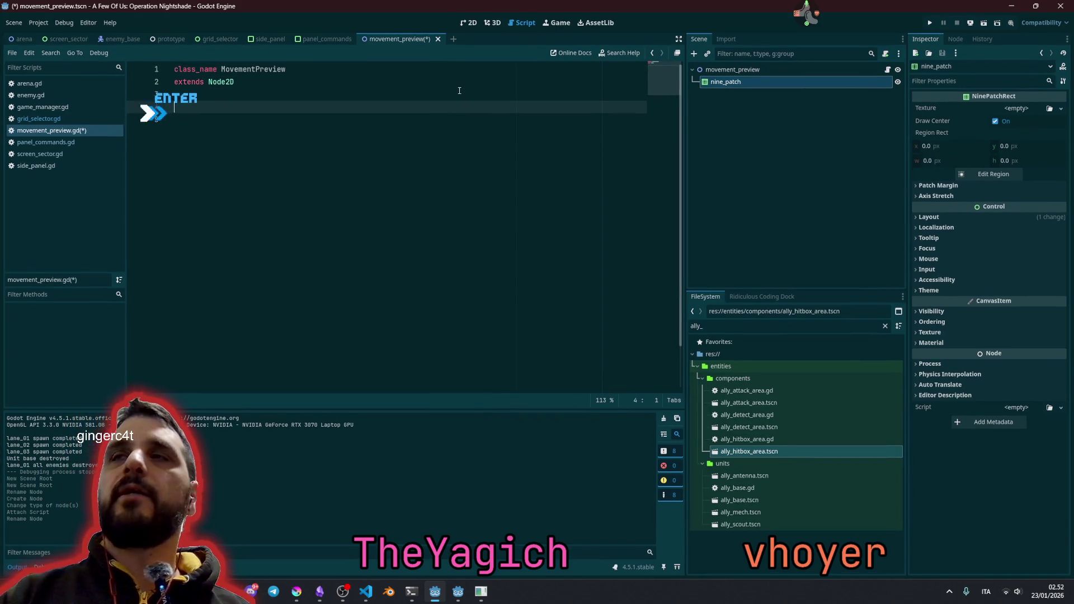
right_click(755, 84)
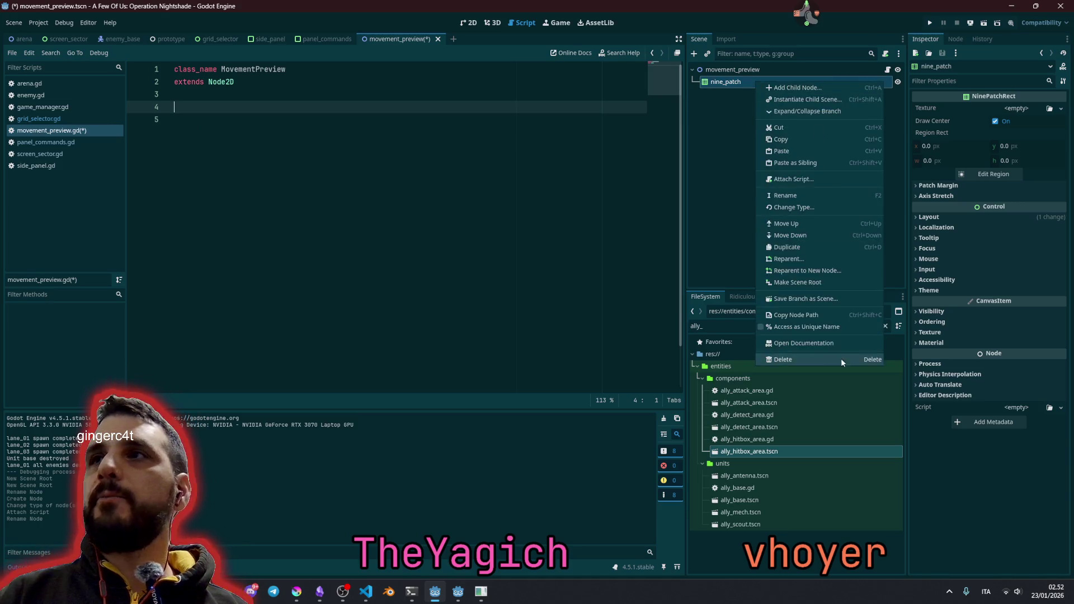
left_click(810, 339)
left_click_drag(780, 83, 179, 109)
left_click(331, 139)
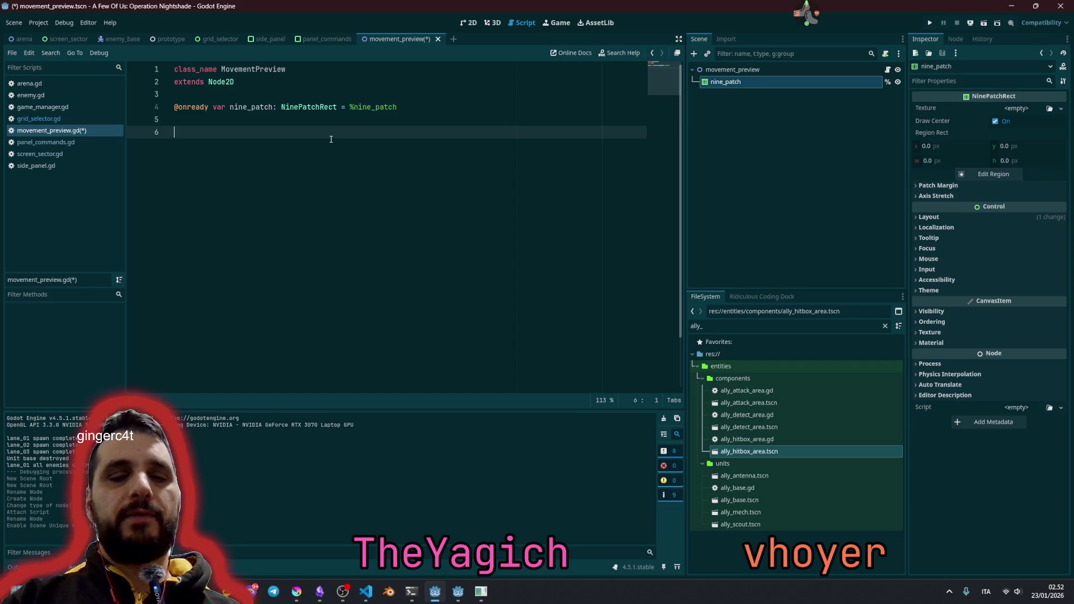
- Start a func _ready() function in movement_preview.gd
type("ff")
key("BackSpace")
type("u")
key("Return")
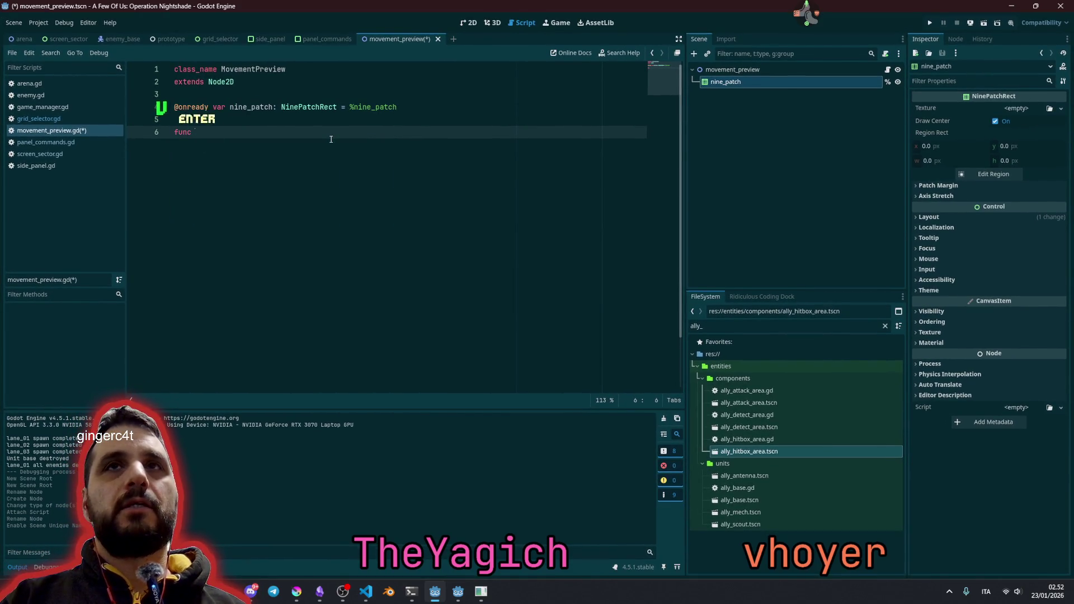
type("_re")
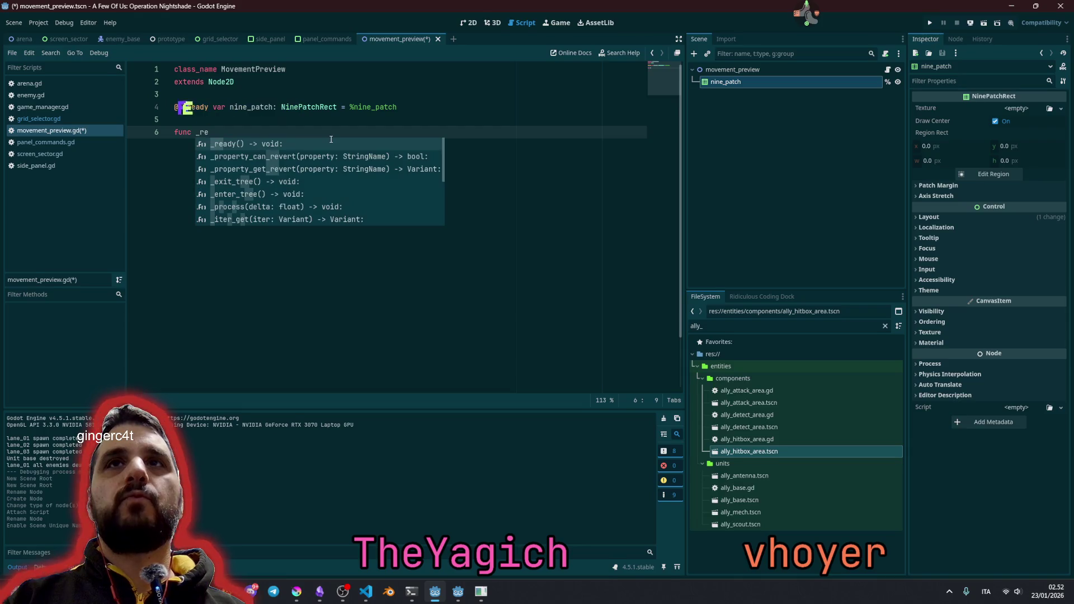
key("Return")
- Declare var duration: float = 3.0 with a seconds comment above _ready
key("Return")
key("Up")
key("Up")
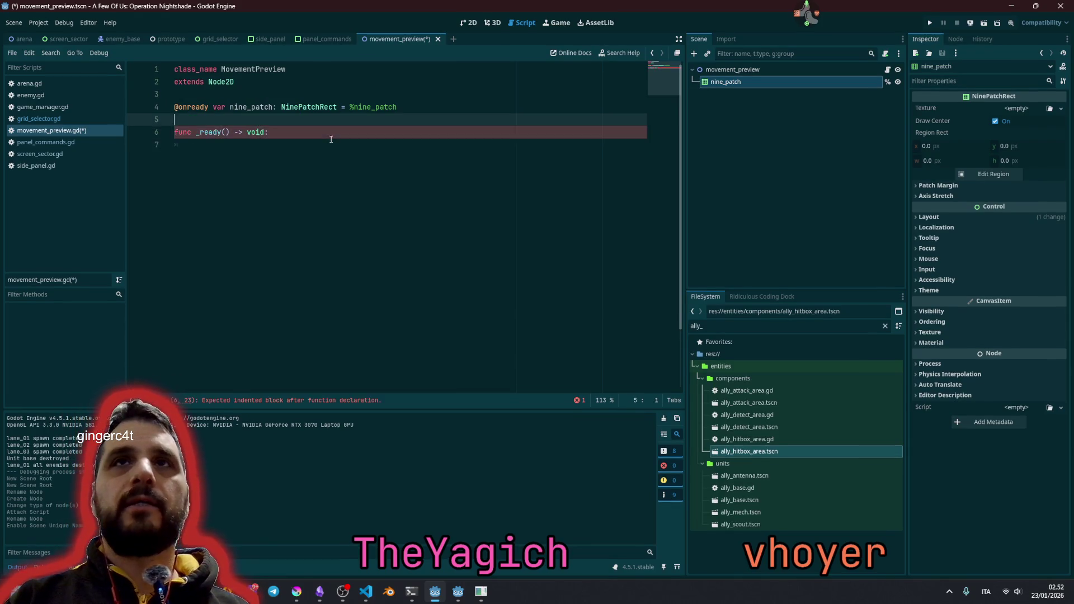
key("Return")
key("Return")
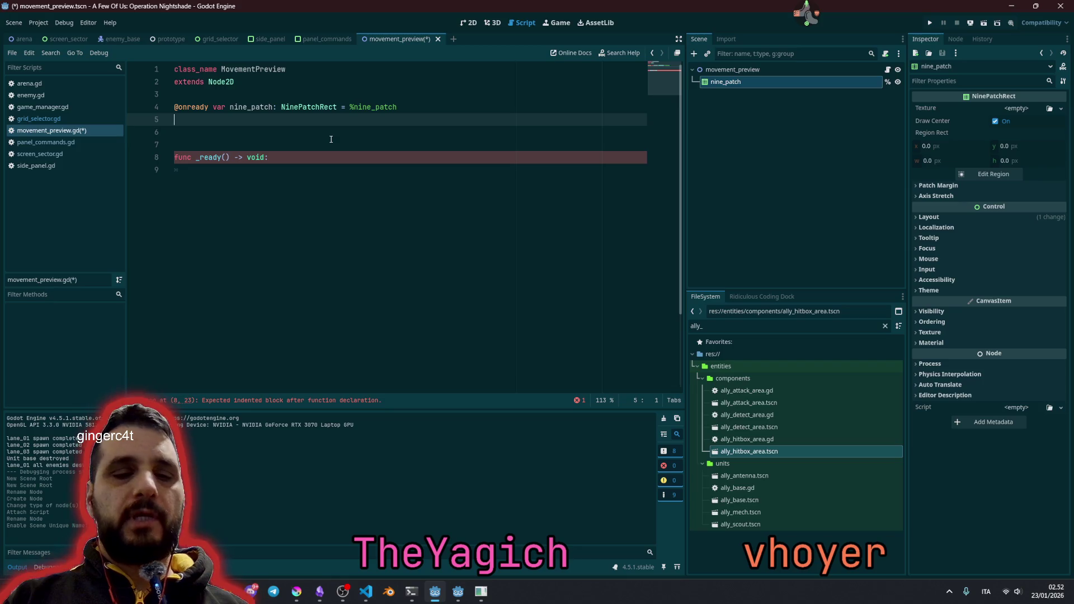
type("var duration")
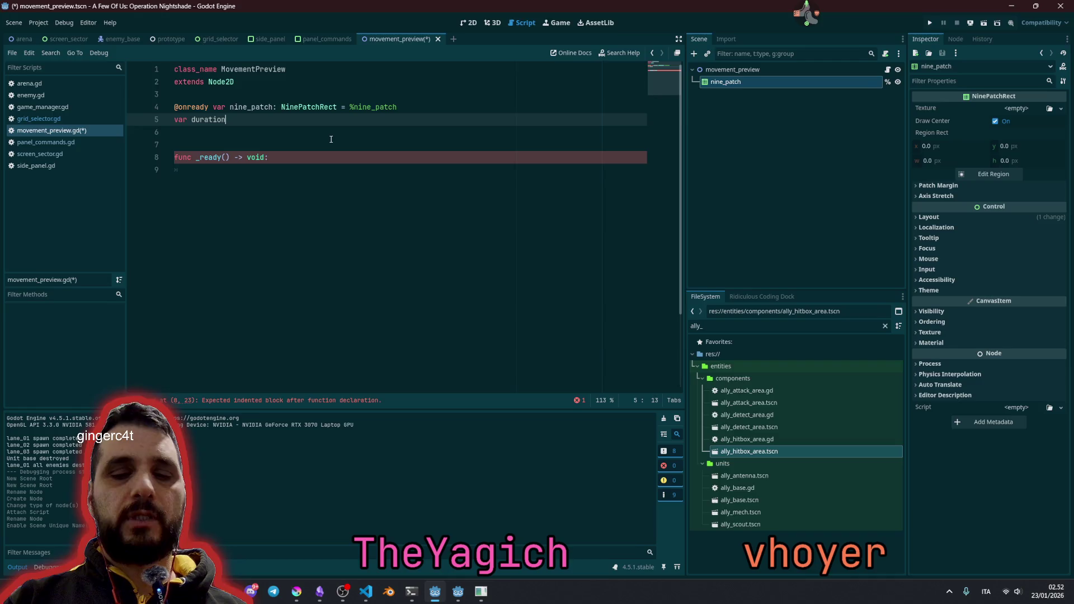
type(": float = ")
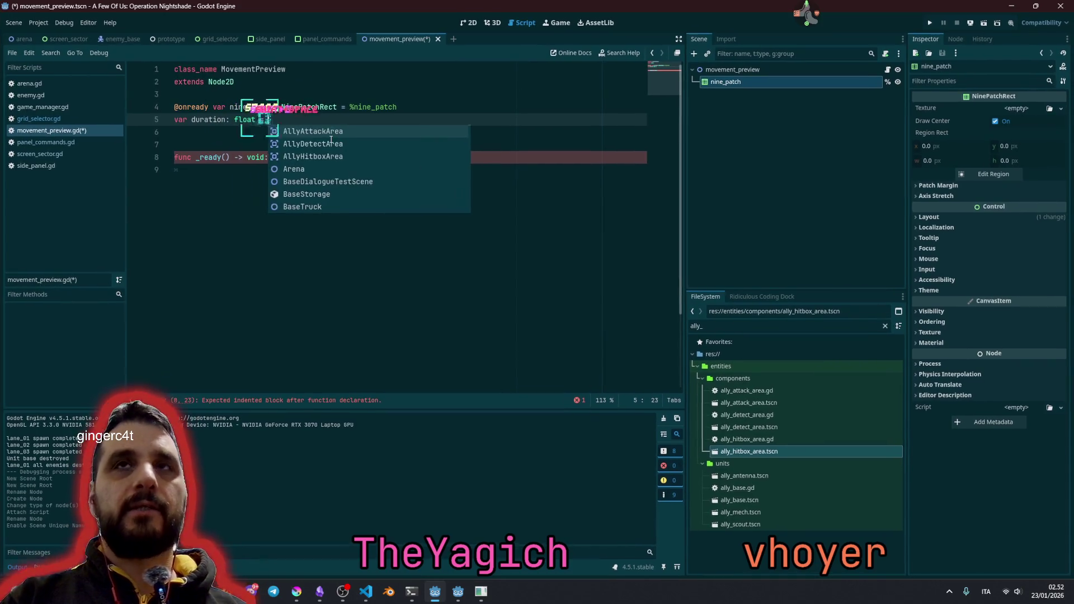
type("3")
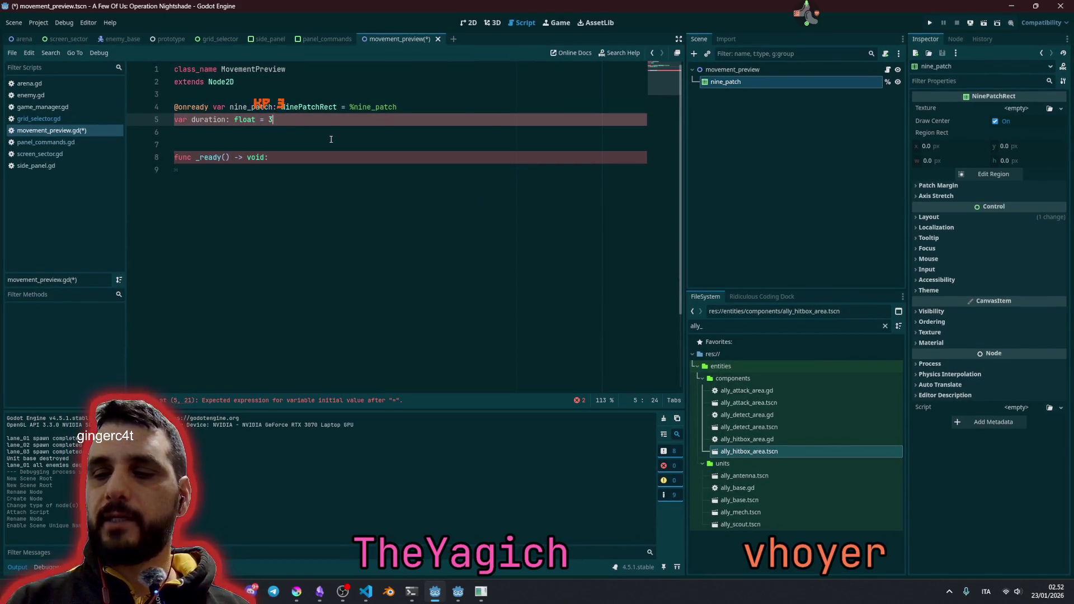
type(".0 'seconds")
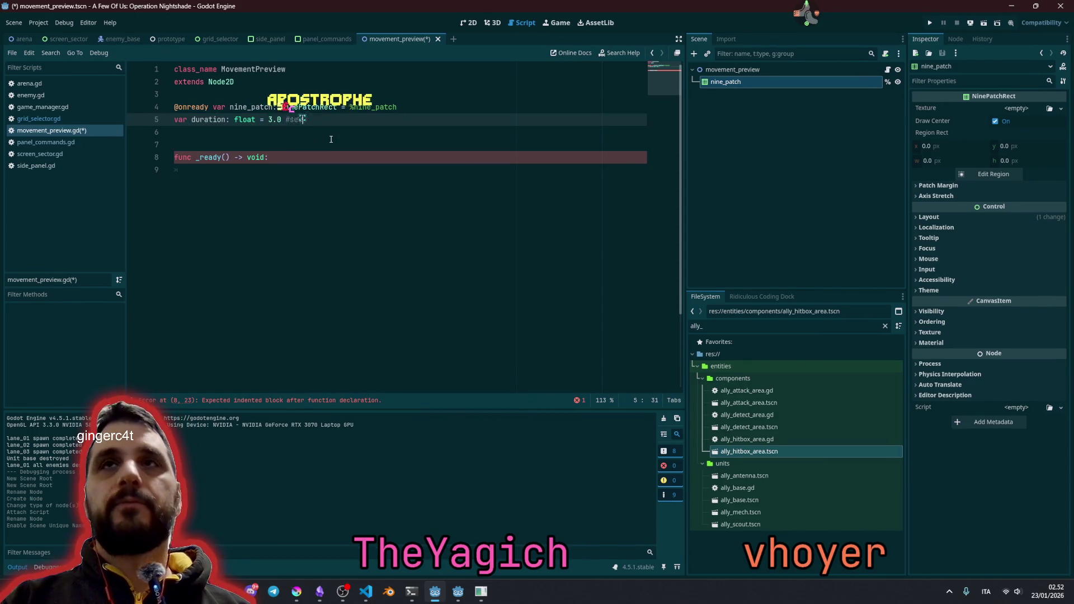
key("ctrl+Left")
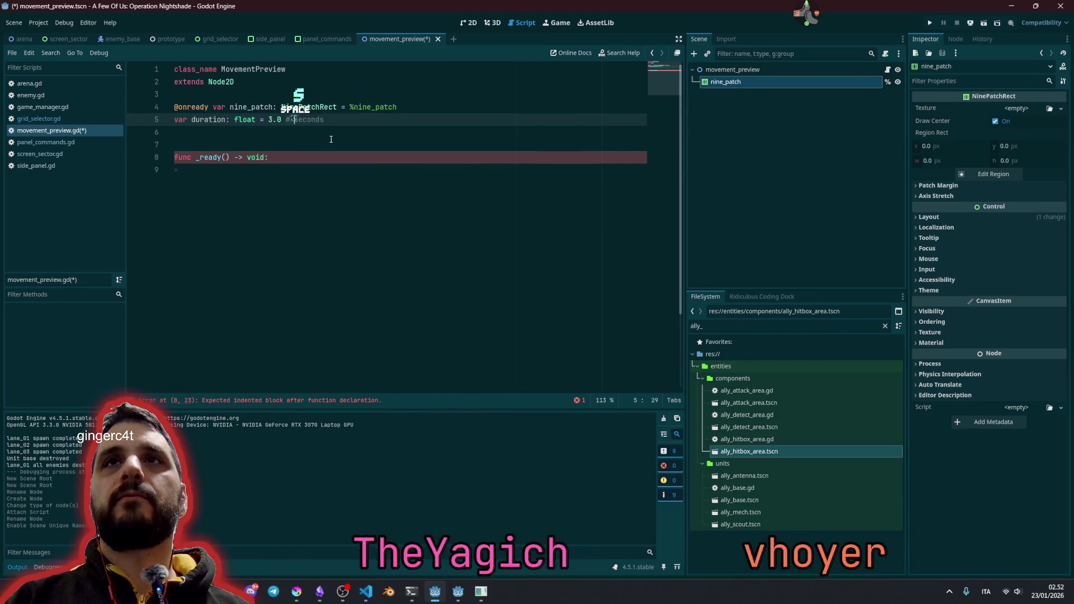
key("End")
double_click(209, 120)
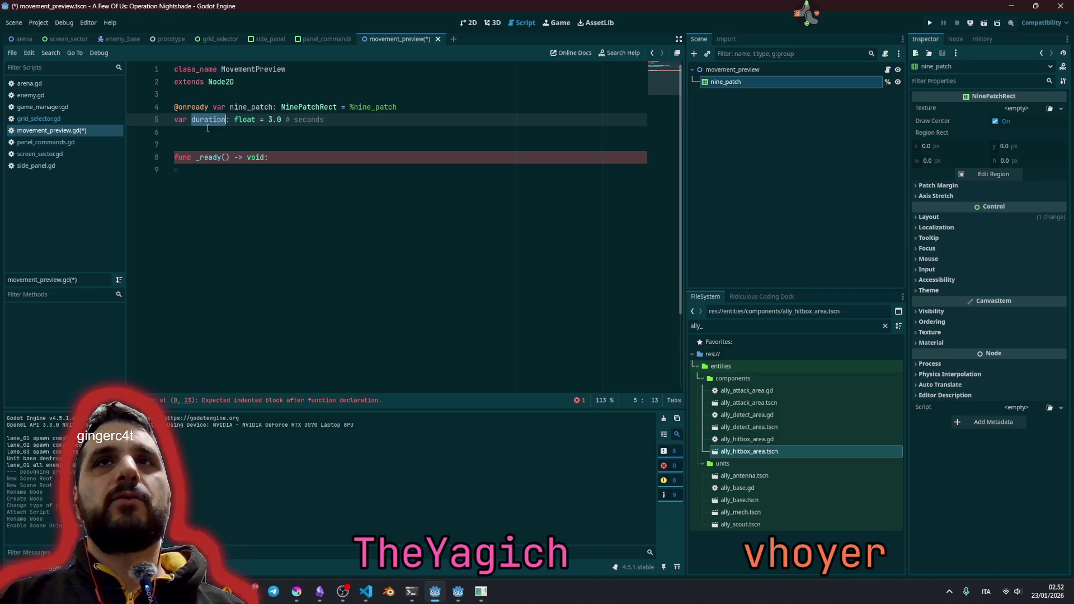
- Call _animate() inside the _ready function
left_click(237, 166)
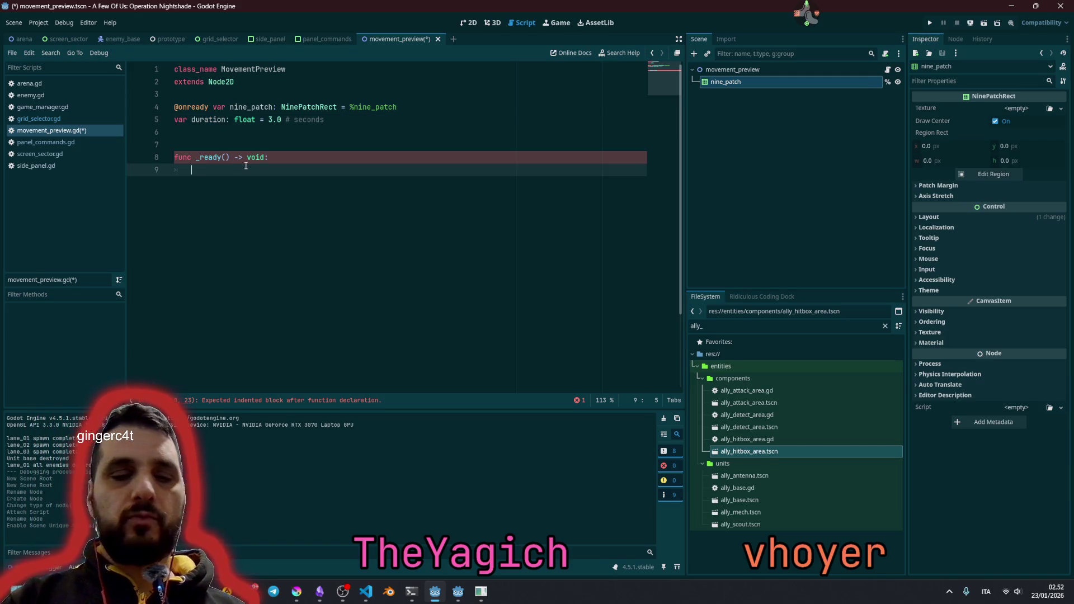
type("_animate")
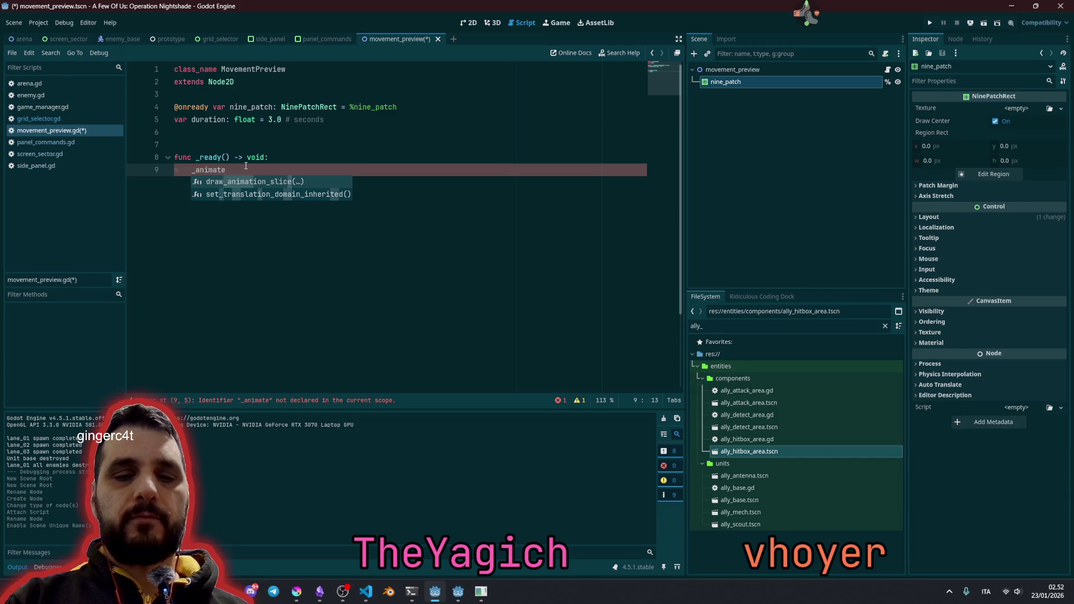
type("(true")
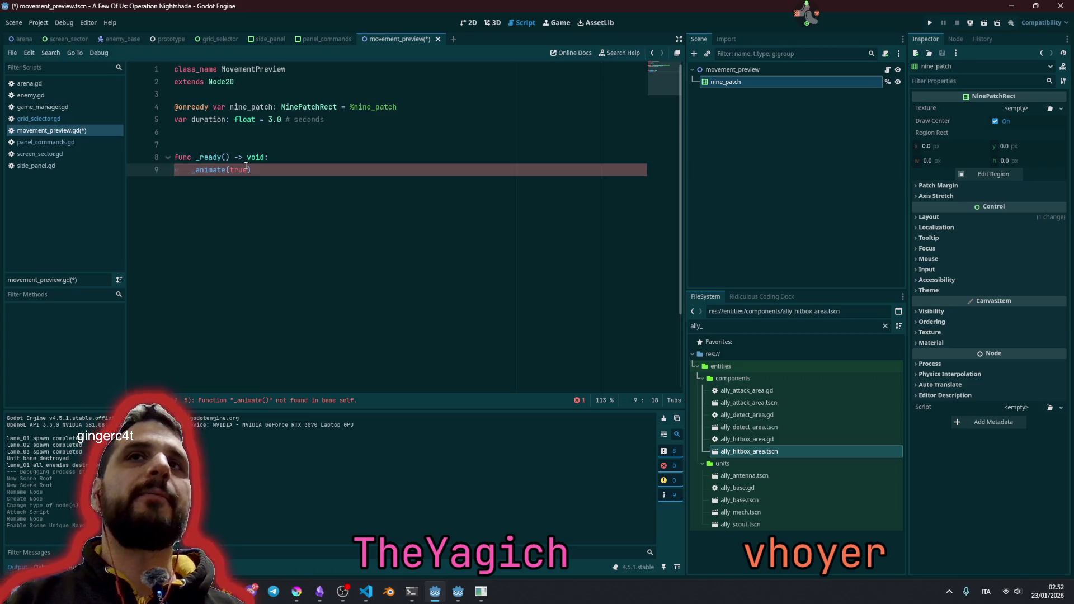
key("BackSpace")
key("BackSpace")
key("BackSpace")
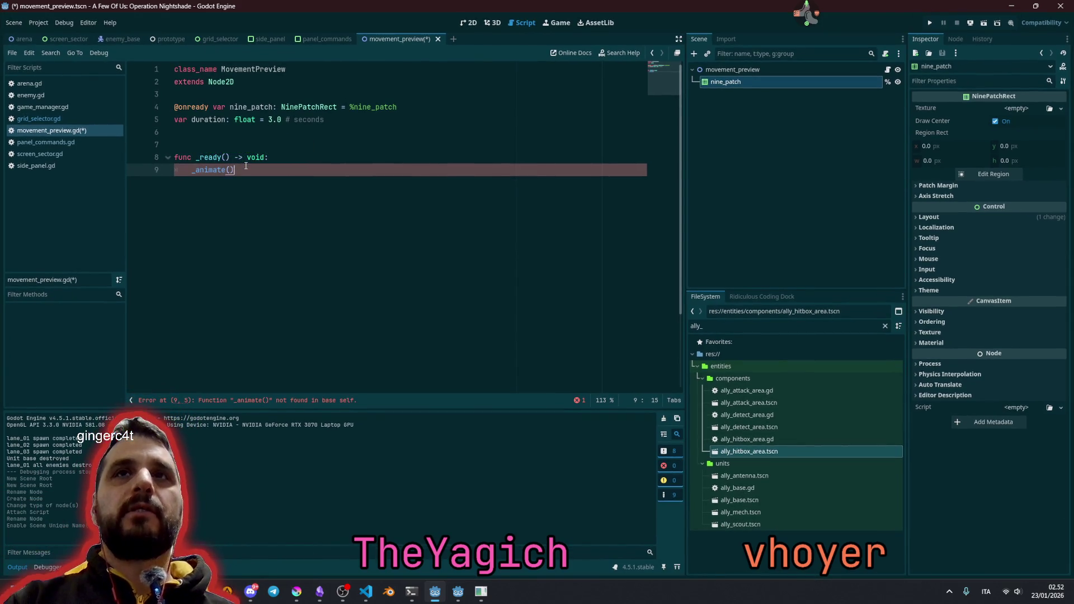
- Define func _animate() -> void with a pass body
key("Return")
key("BackSpace")
key("Return")
key("Return")
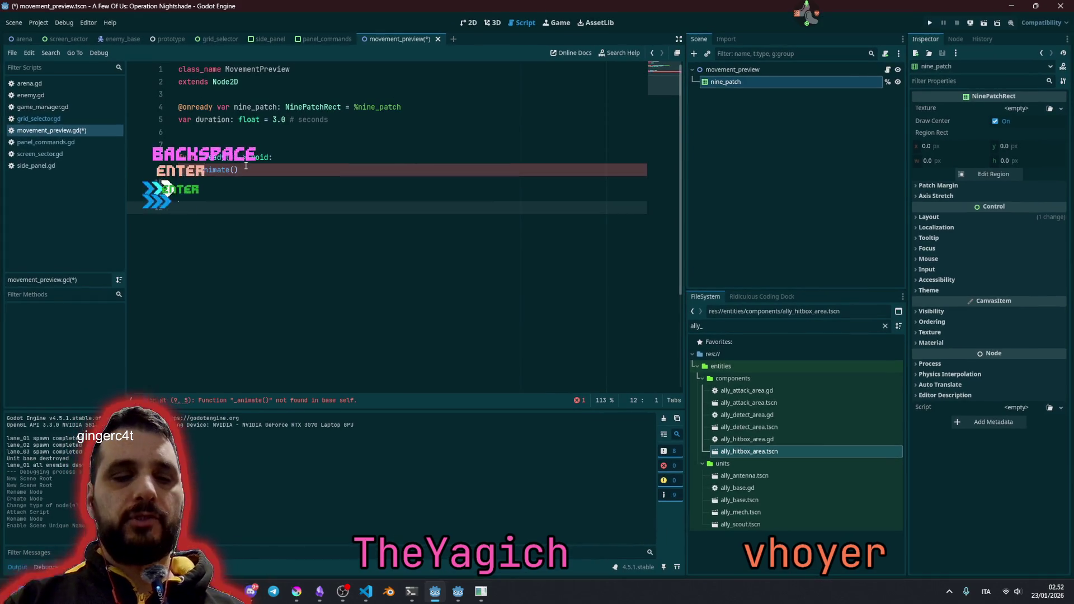
type("func _animate() ")
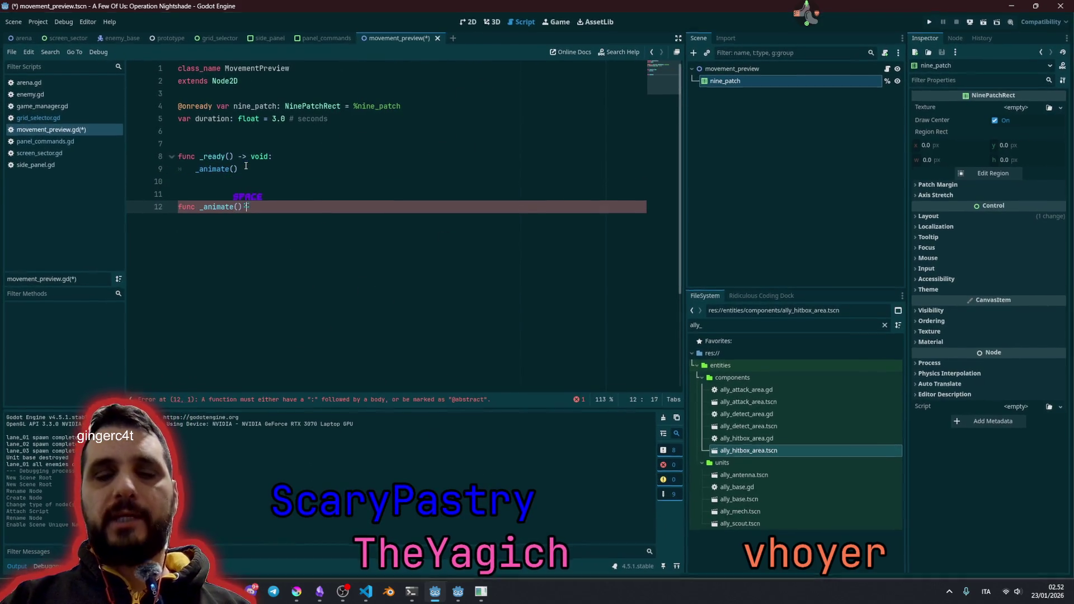
type("-> voi")
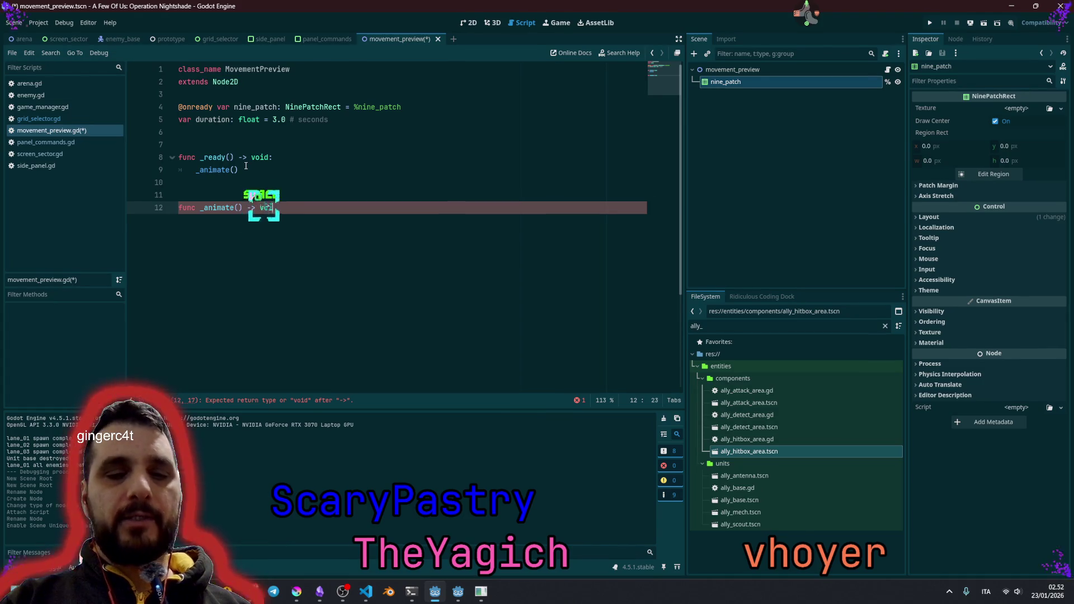
key("ctrl+space")
key("Return")
type(":")
key("Return")
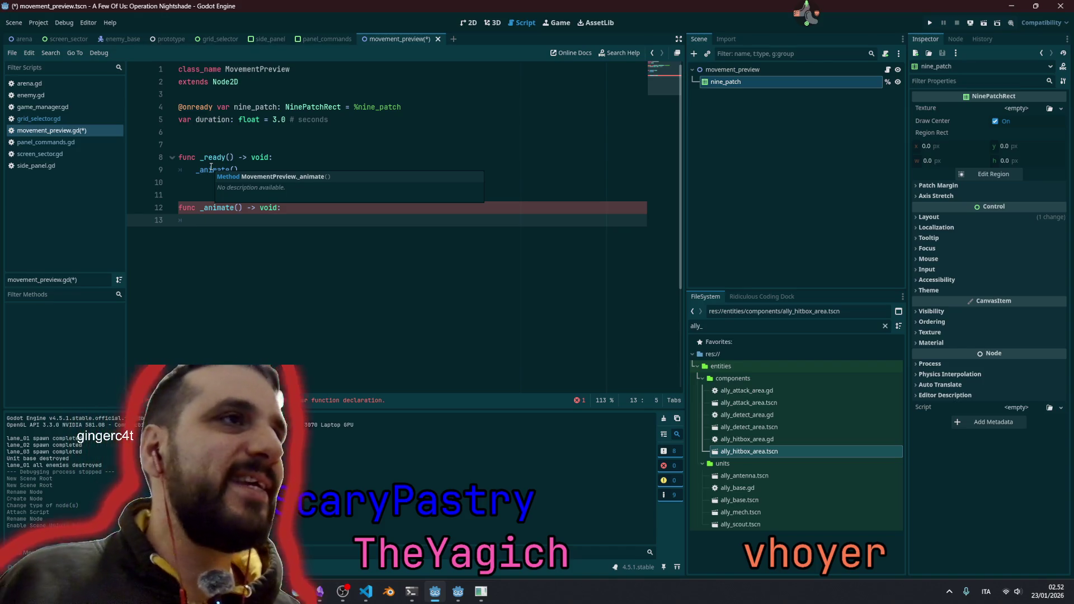
left_click(296, 208)
left_click(292, 220)
type("pass")
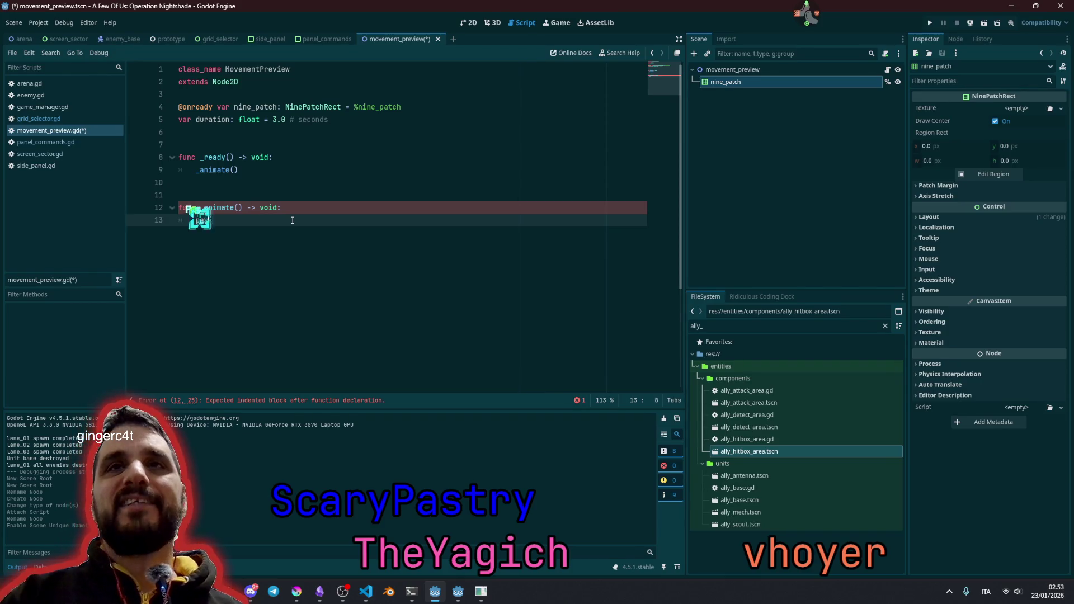
left_click(310, 198)
- Save movement_preview.gd and run the game
left_click(311, 168)
key("ctrl+s")
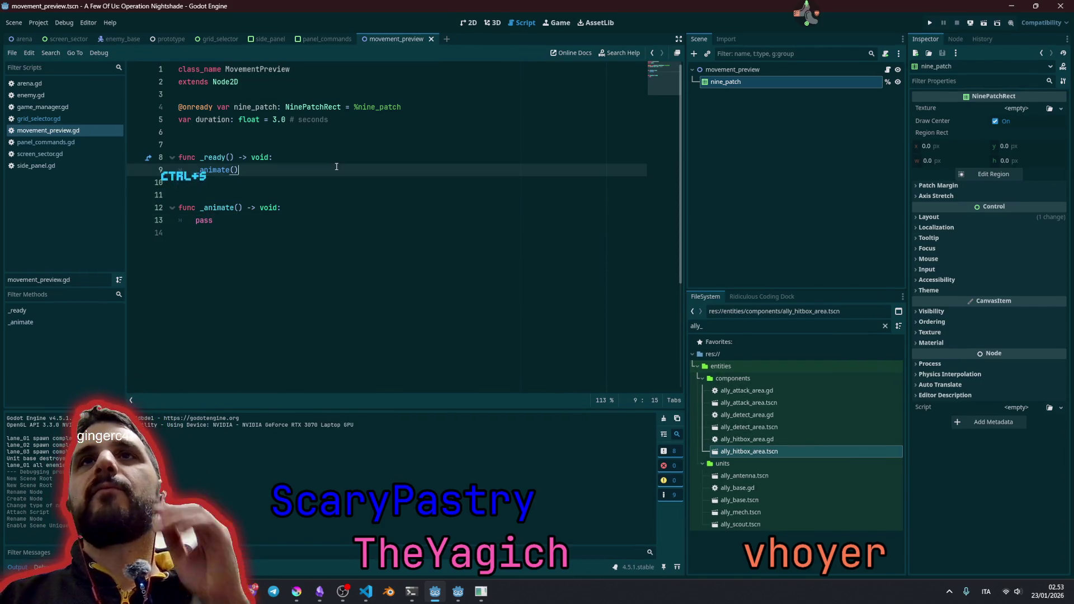
key("F5")
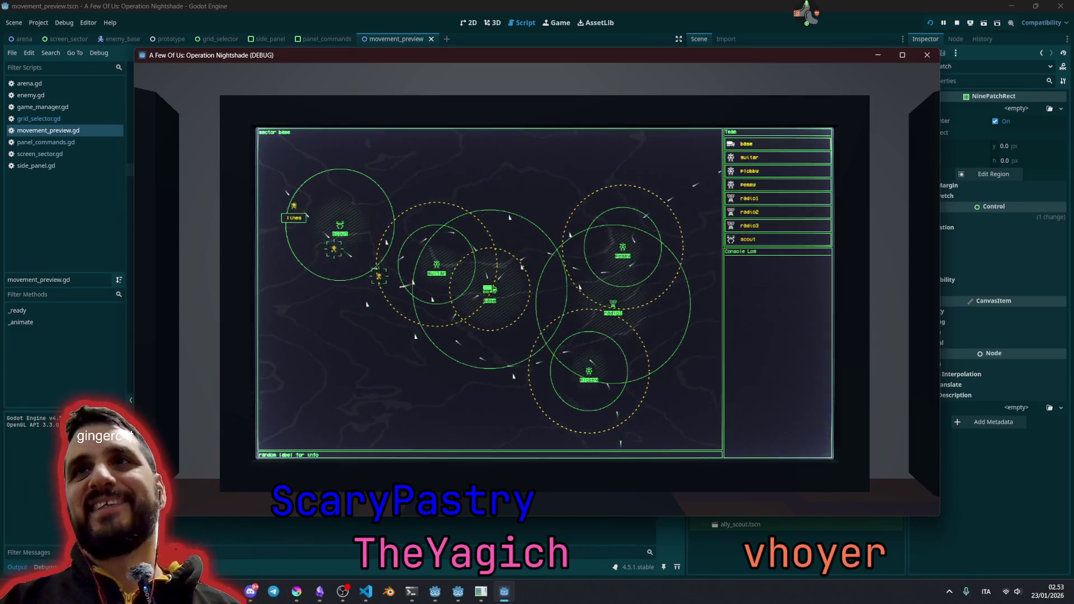
left_click(216, 289)
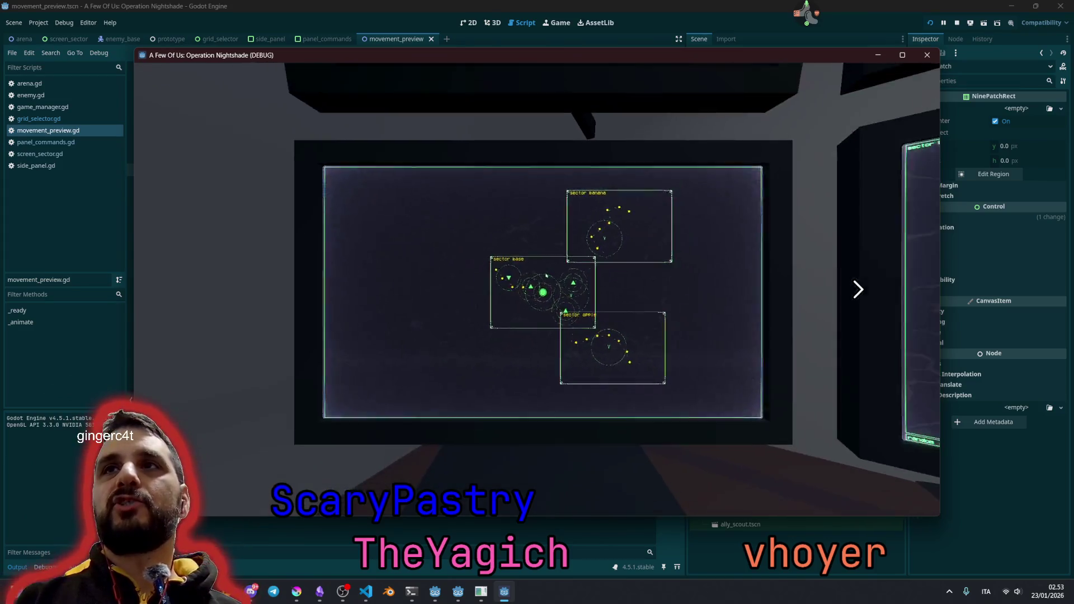
key("Right")
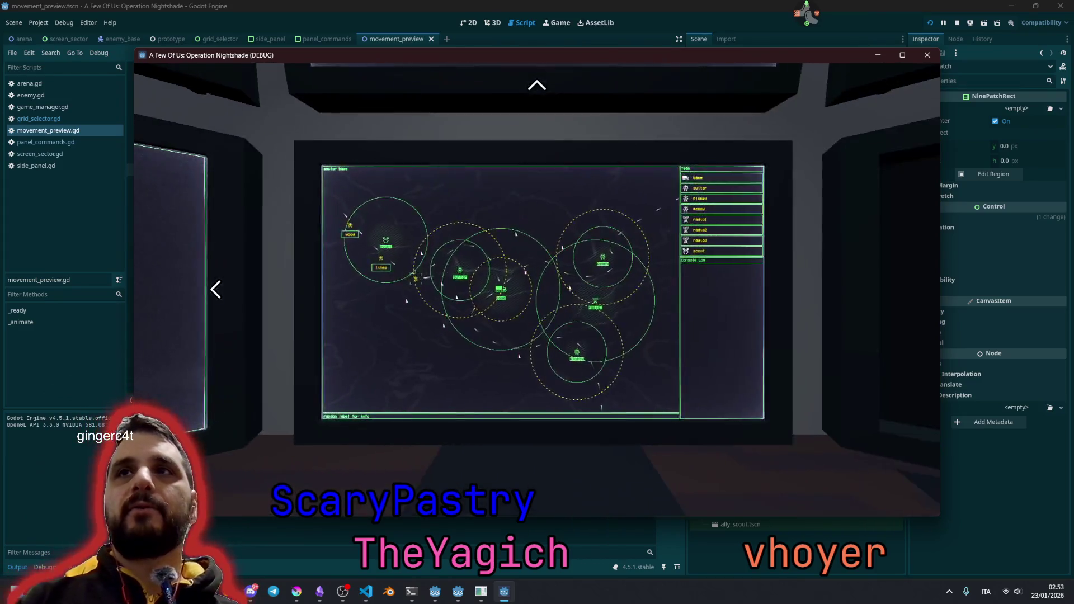
key("Up")
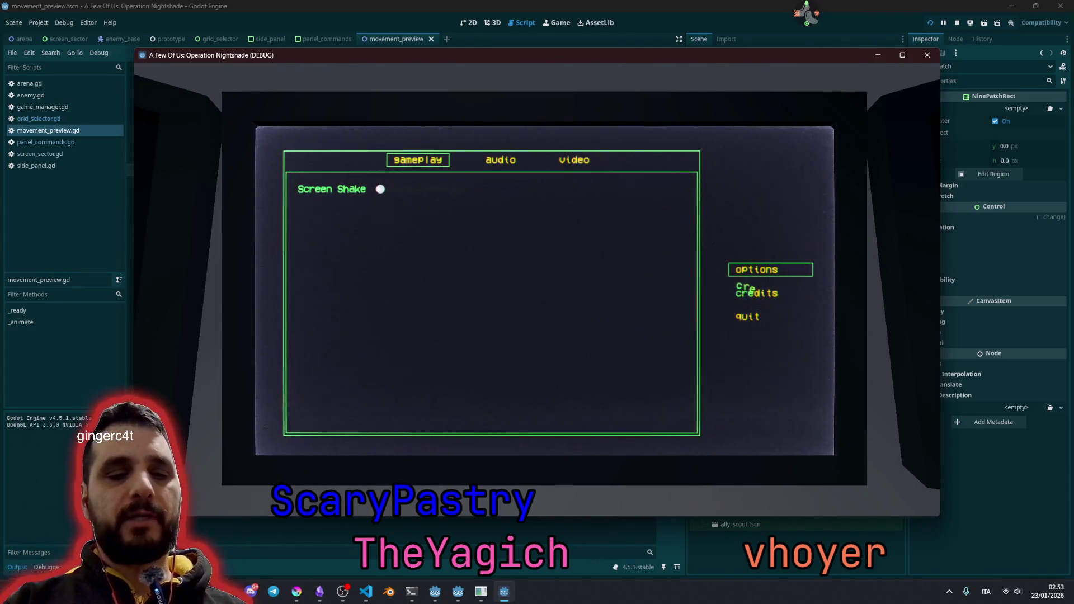
key("Down")
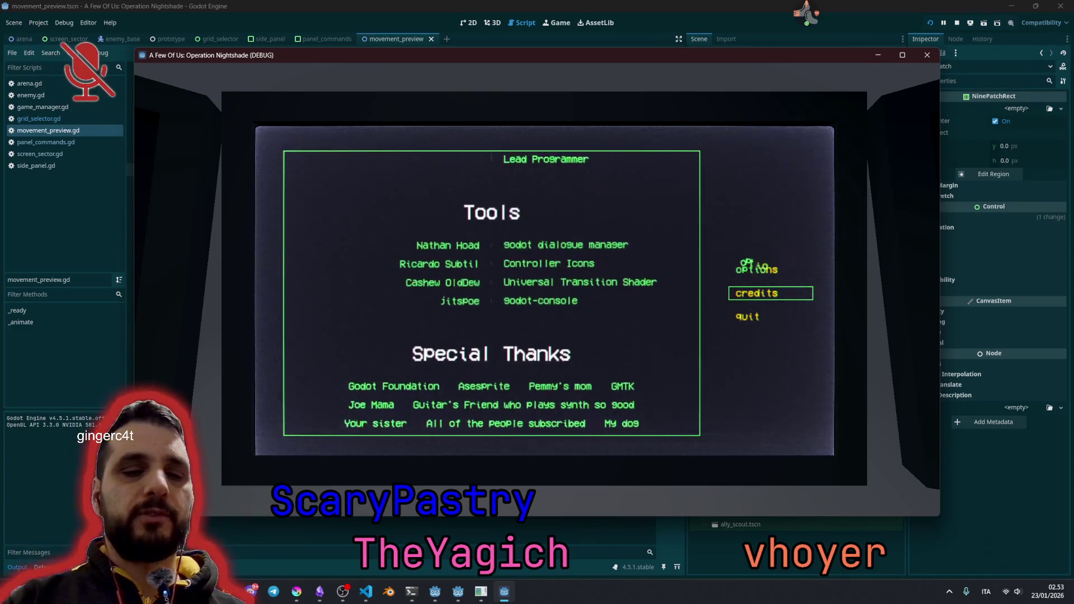
key("Up")
left_click(582, 154)
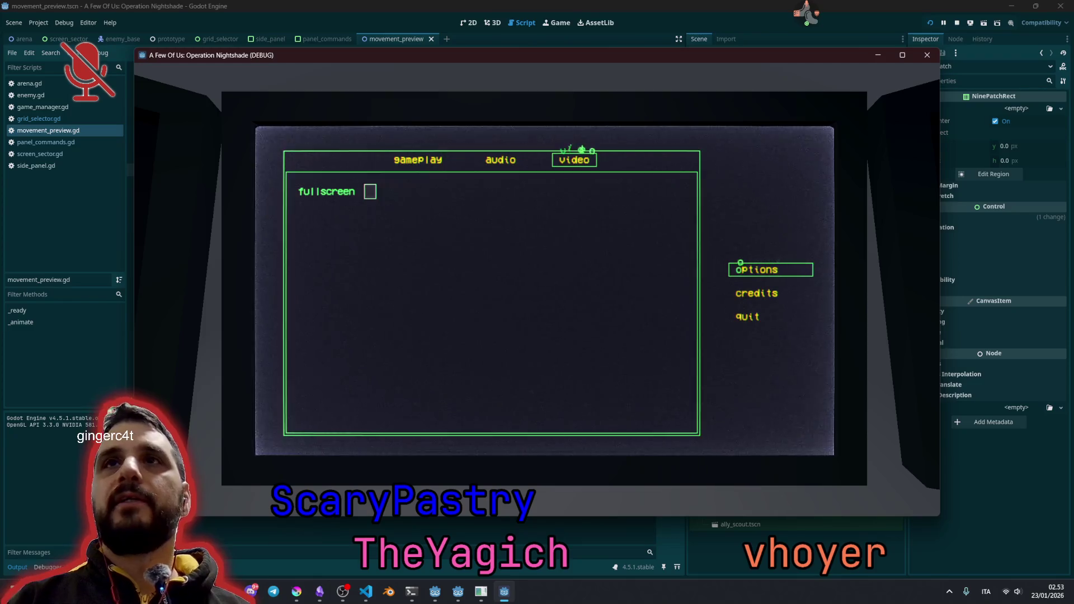
key("Return")
key("Return")
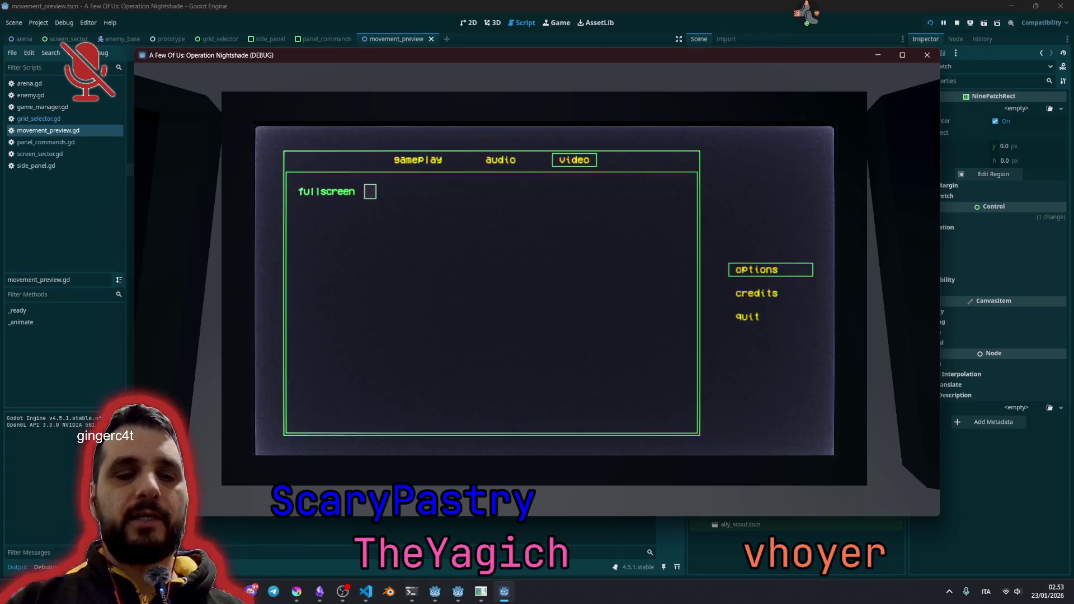
left_click(501, 160)
key("Left")
key("Down")
key("Down")
key("Down")
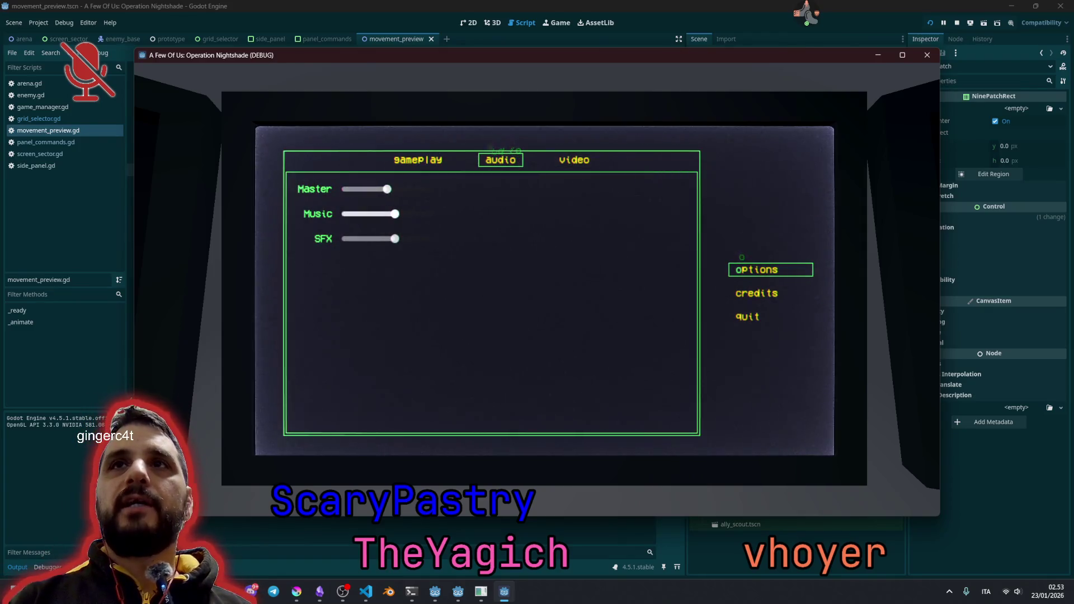
key("Left")
key("Down")
key("Down")
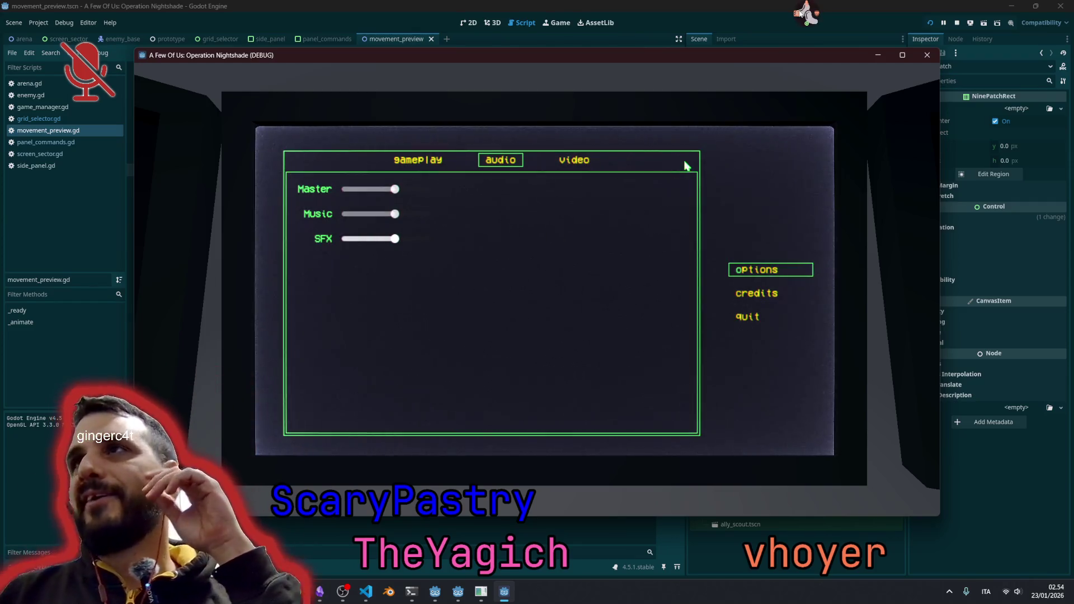
left_click(807, 14)
left_click(875, 62)
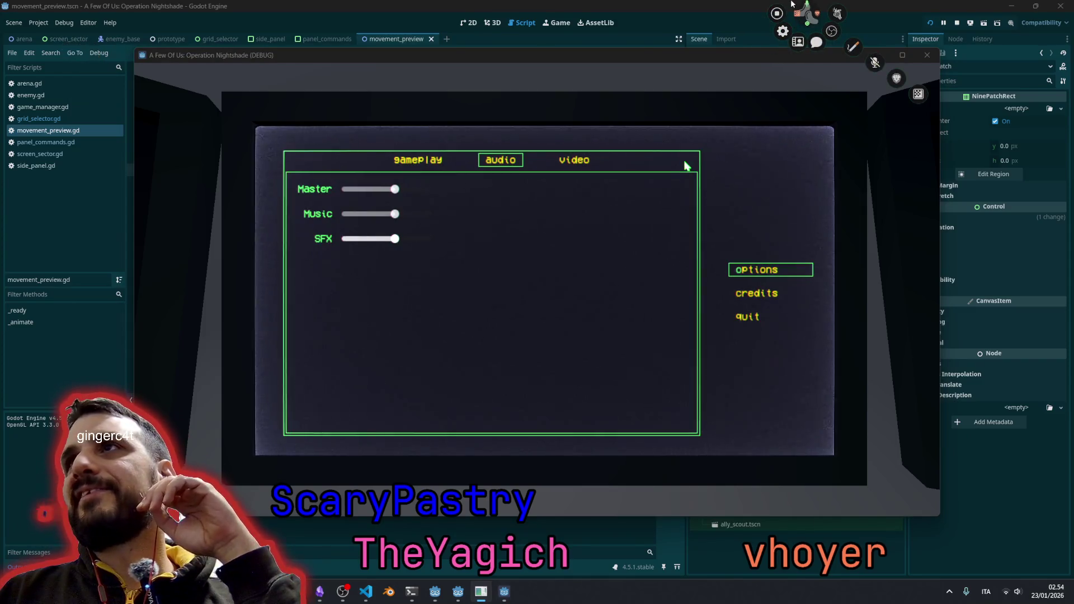
left_click(505, 590)
left_click(509, 596)
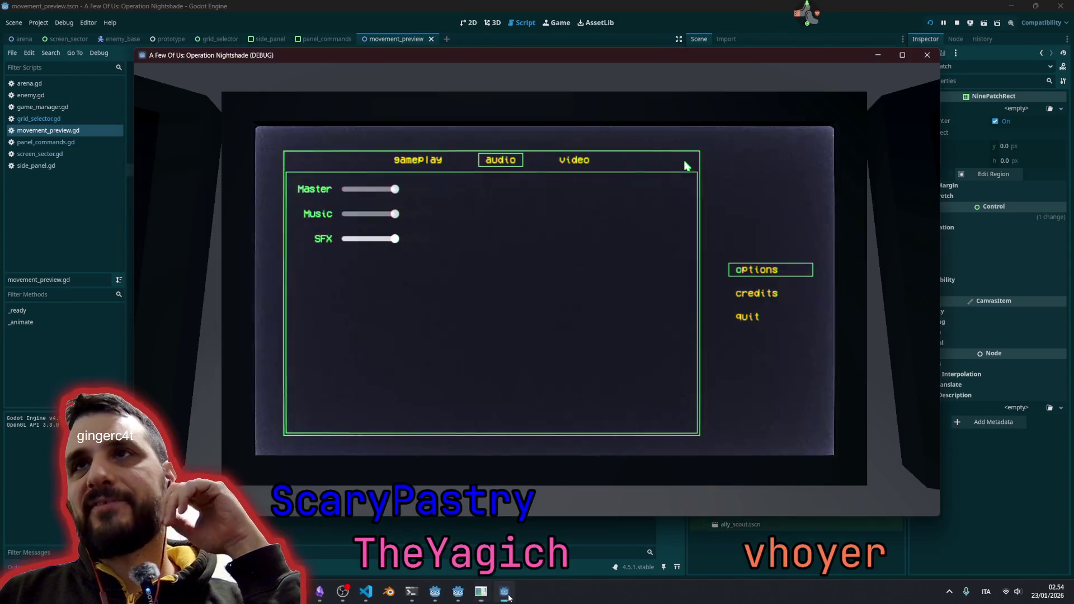
key("Up")
key("Up")
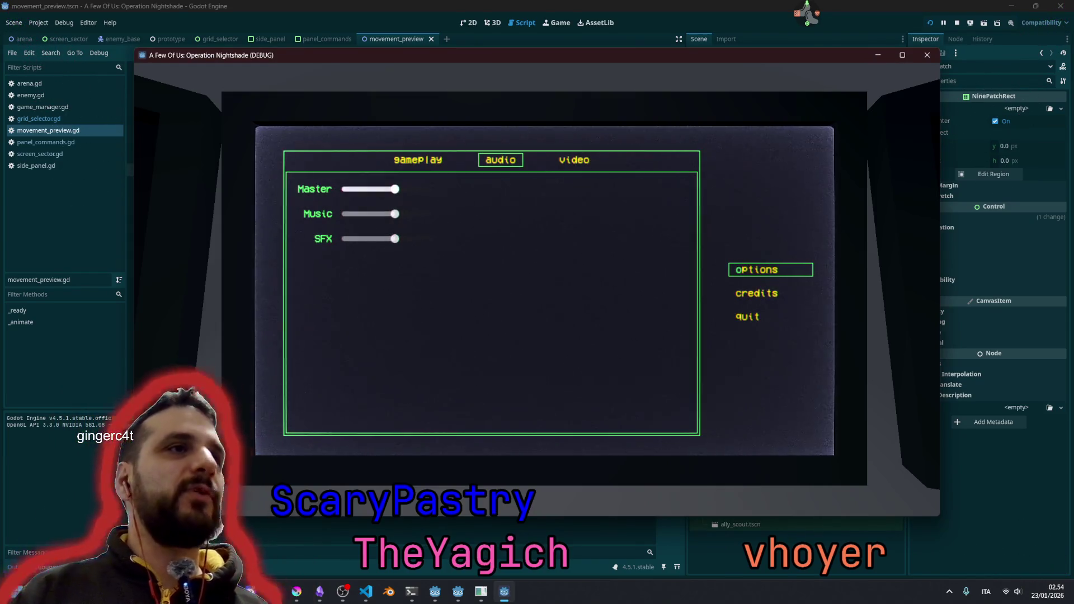
key("Escape")
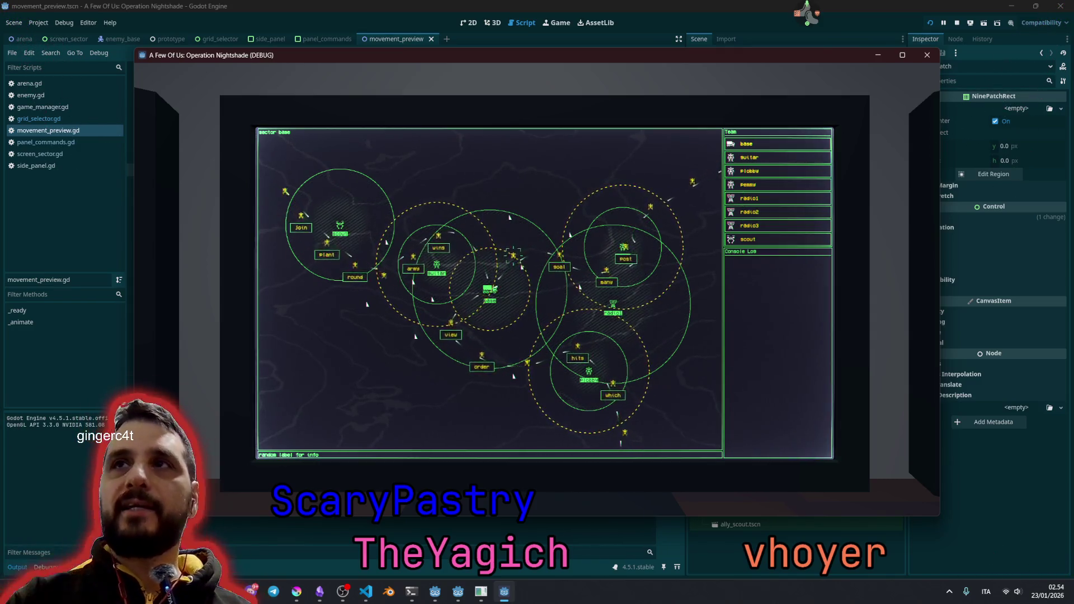
- Type pennyove1 to select Penny and order a move, then choose a sub-sector with 2, 1, 1
type("penny")
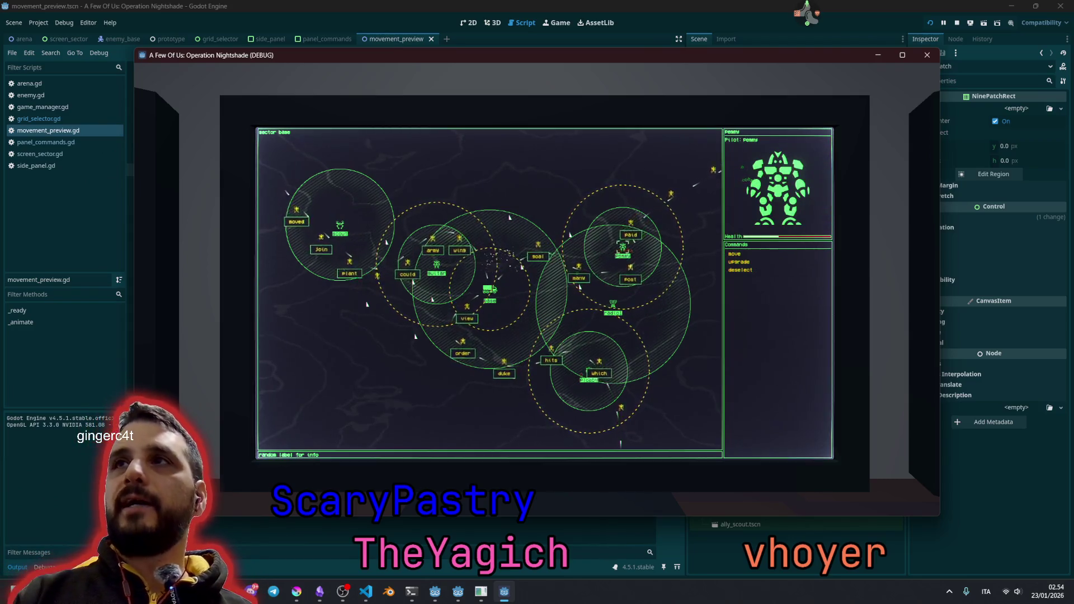
type("ove")
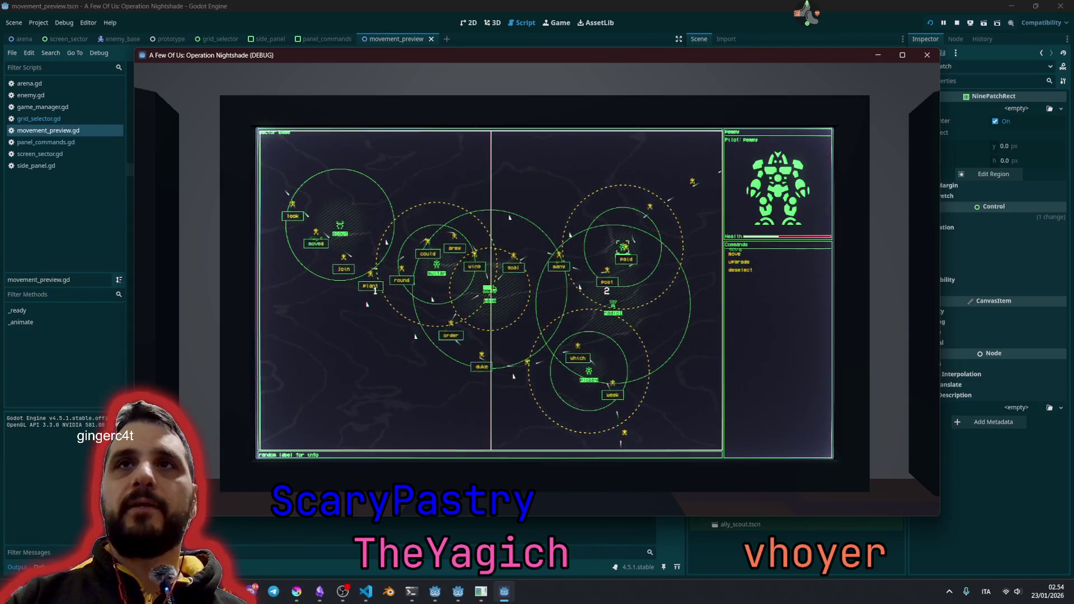
type("1")
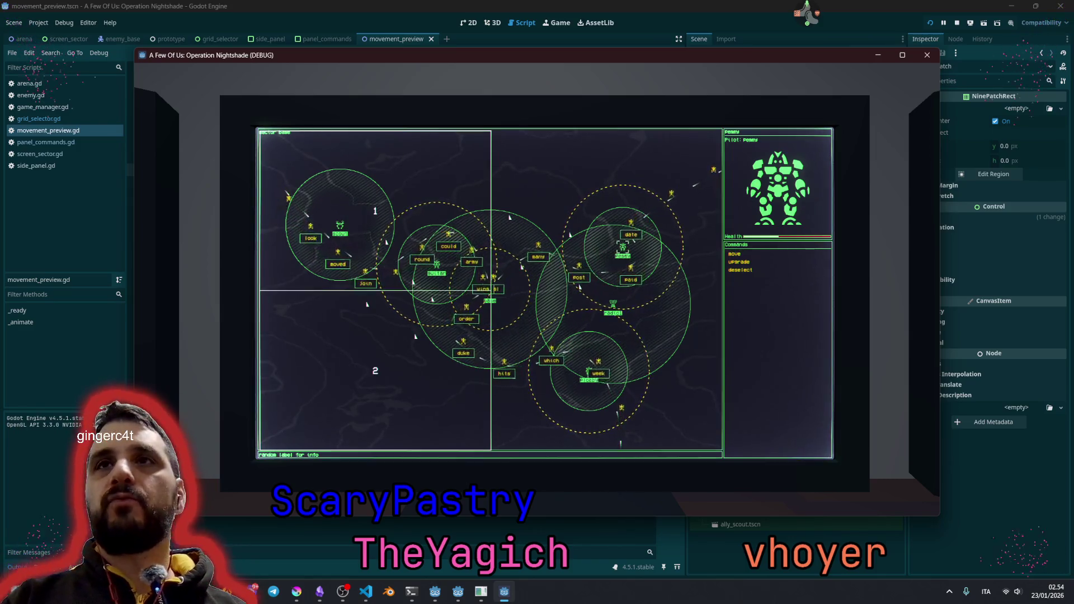
key("2")
key("2")
key("1")
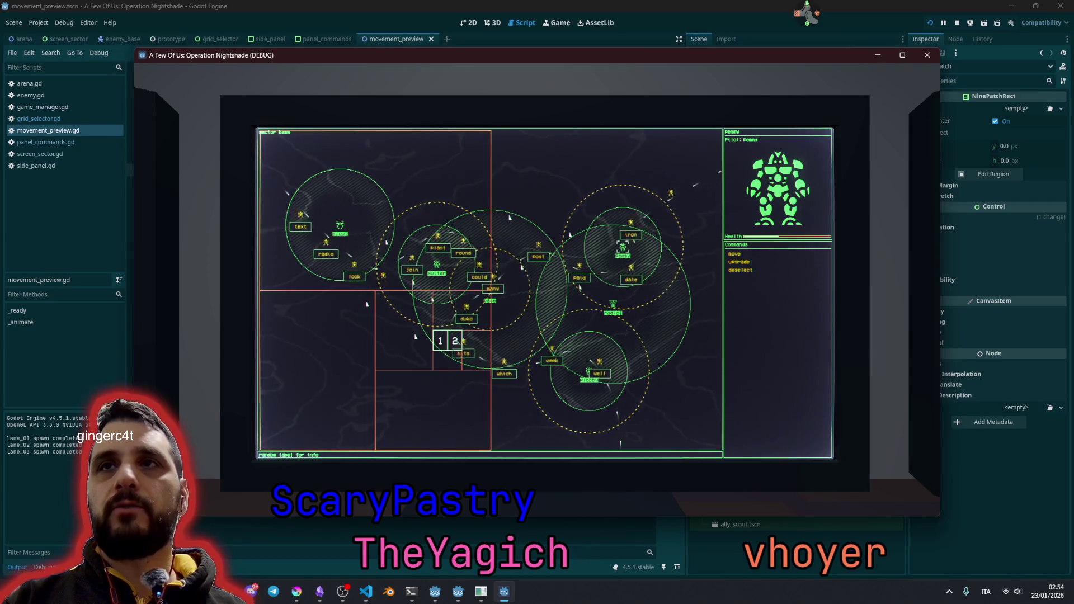
key("1")
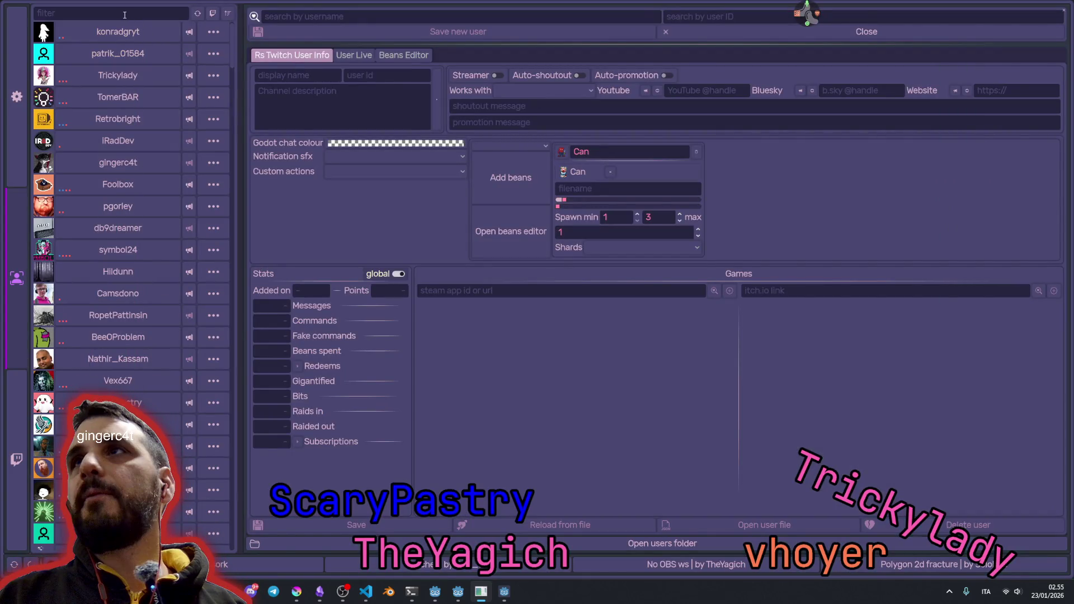
- Filter the user list by name and open the first viewer's profile
left_click(125, 15)
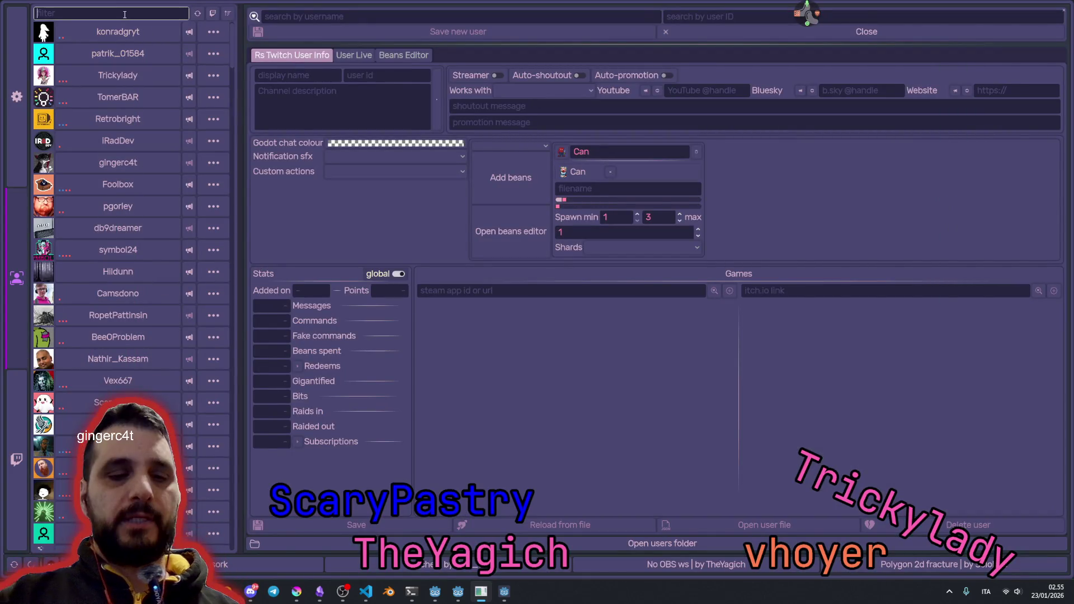
type("scawy")
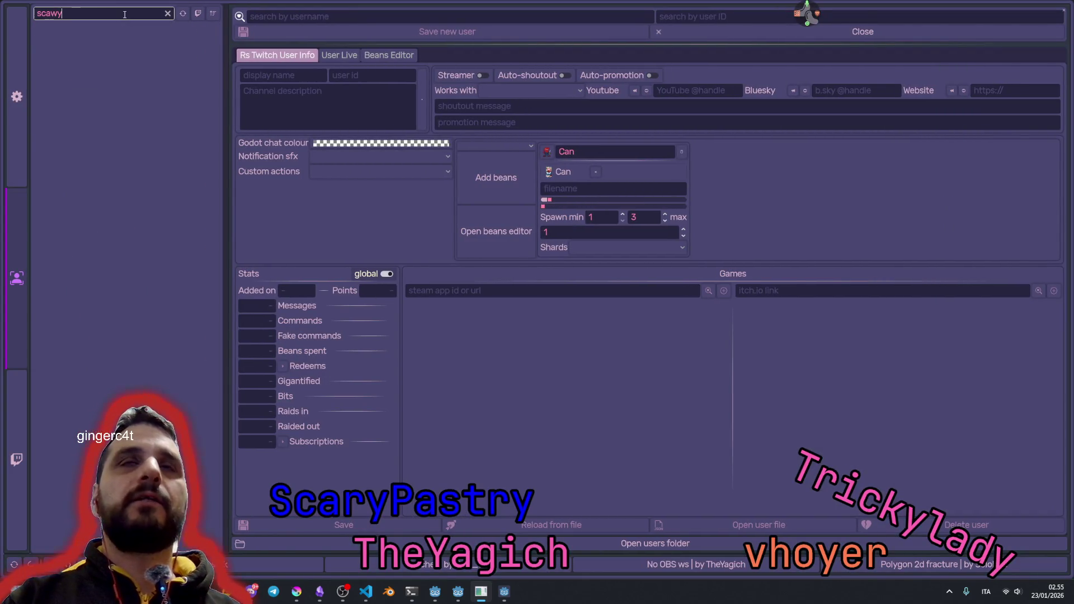
key("BackSpace")
key("BackSpace")
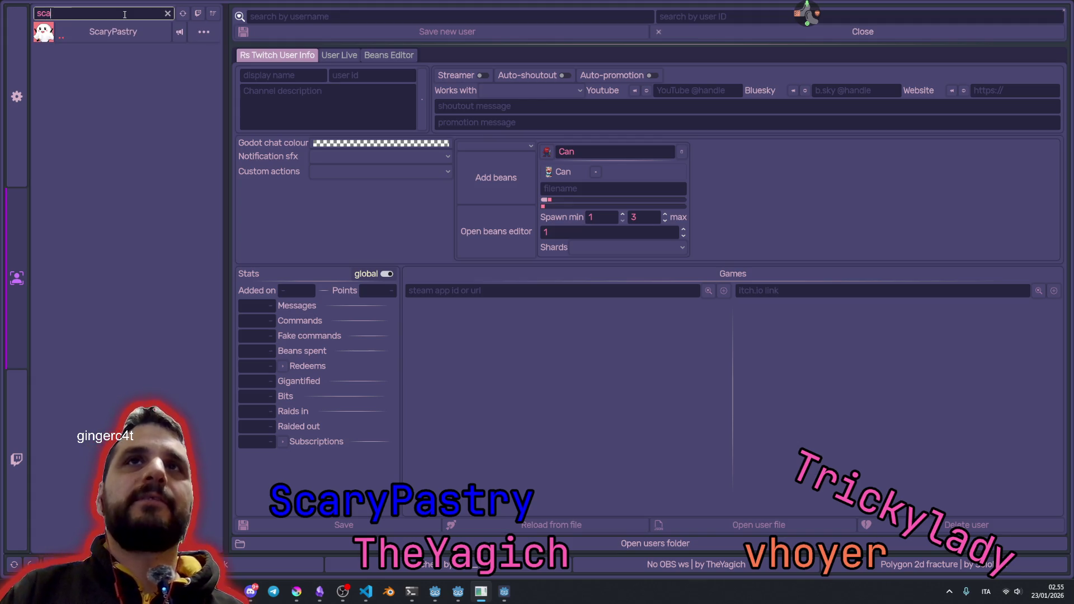
left_click(125, 35)
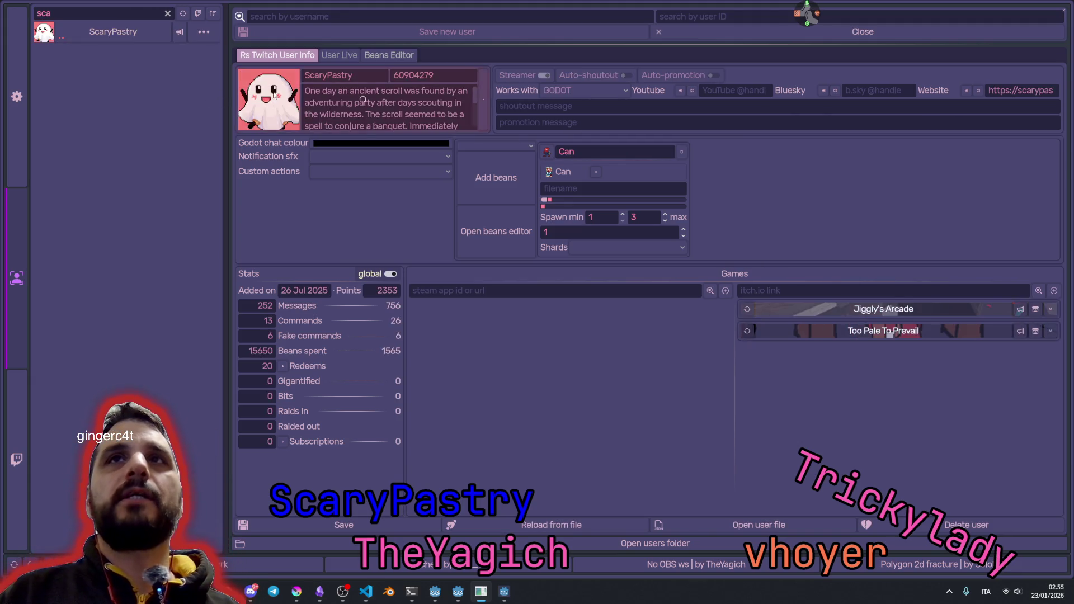
- Clear the user filter, search again and open a second viewer's profile
left_click(169, 18)
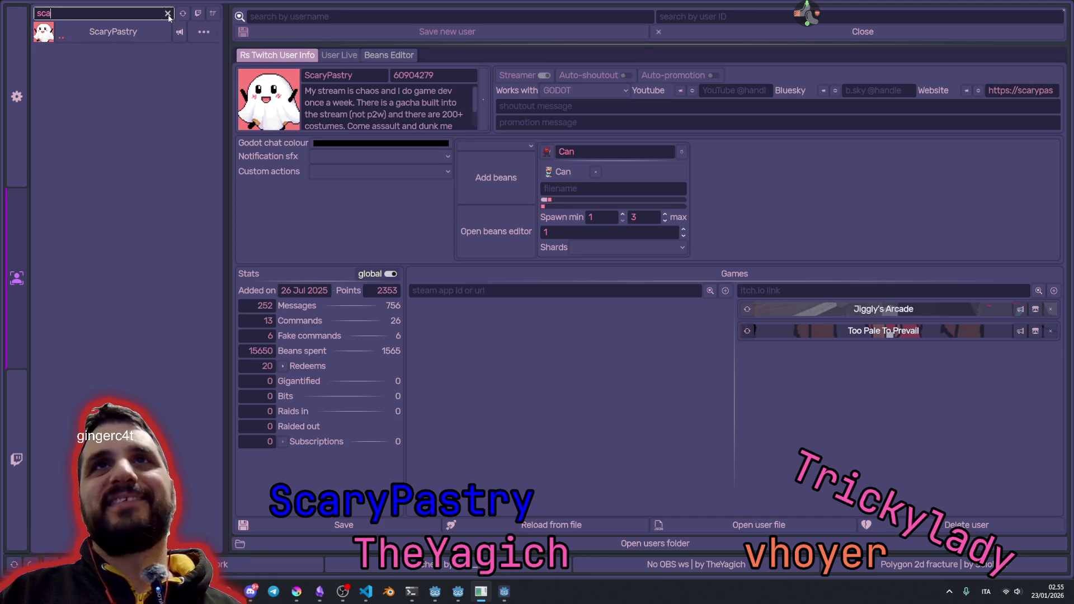
left_click(168, 14)
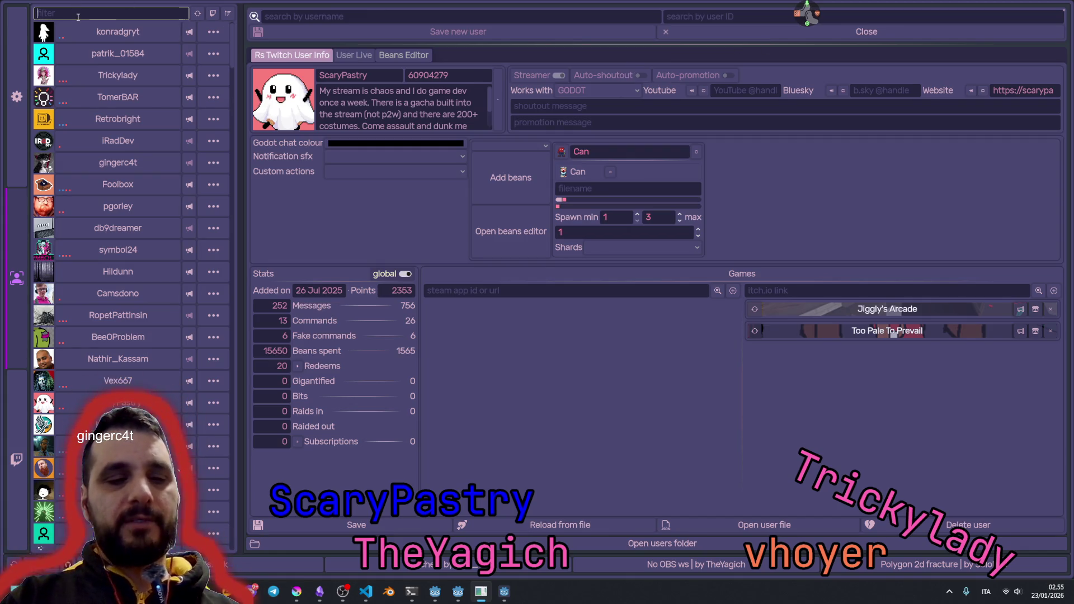
type("yag")
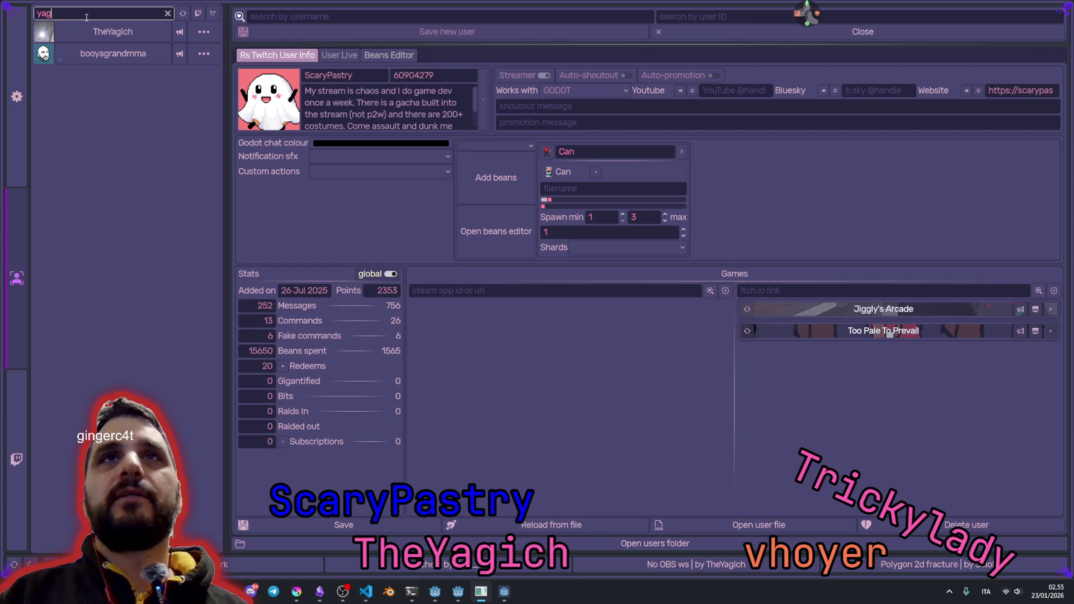
left_click(106, 31)
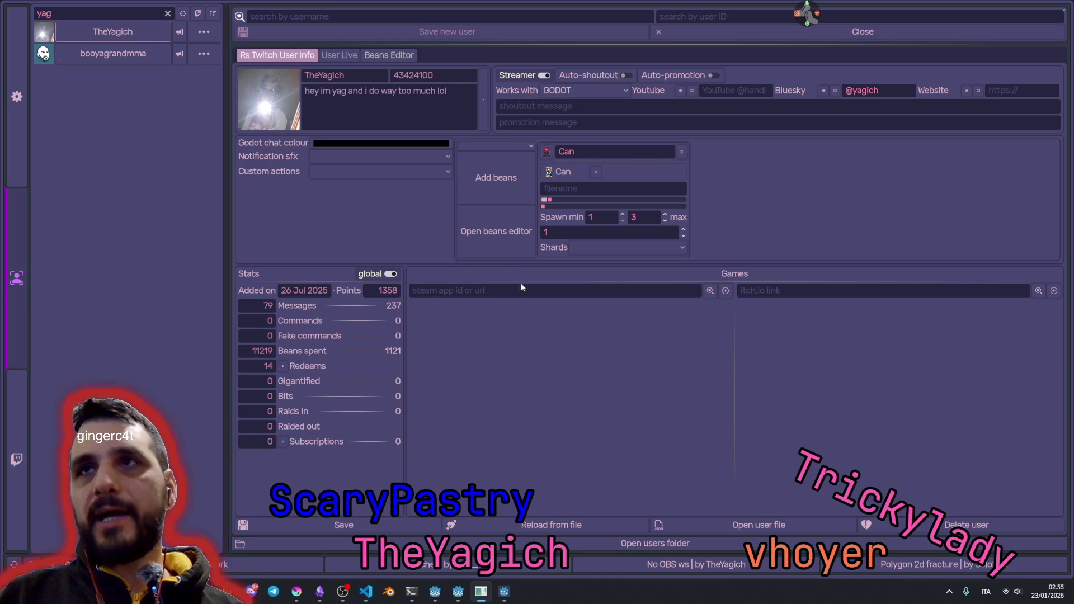
- Inspect the Steam app ID field, then close the viewer profile window
left_click(588, 290)
left_click(800, 297)
left_click(645, 294)
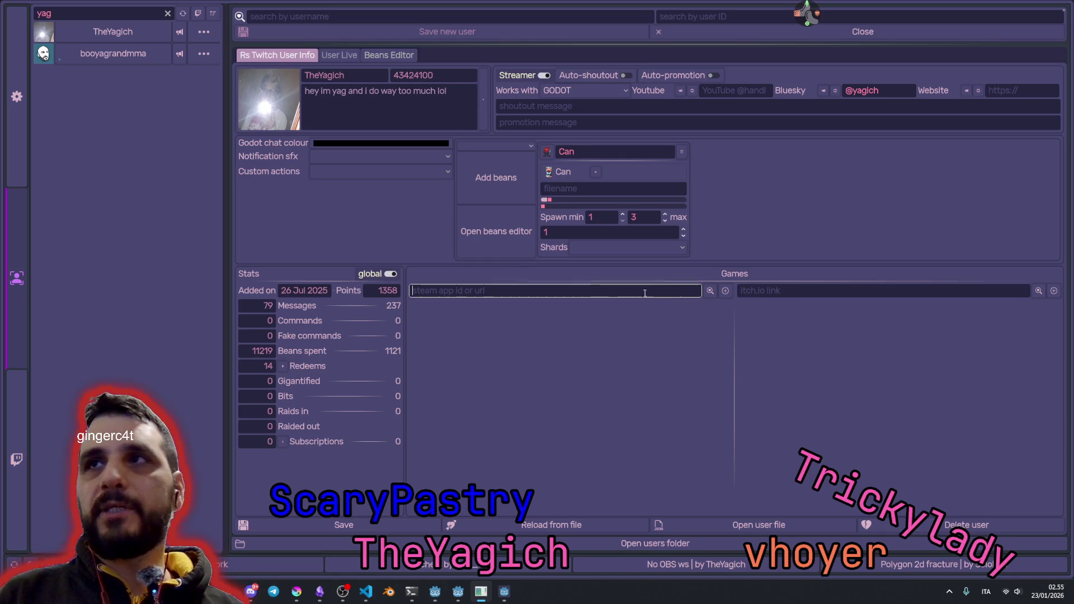
left_click(755, 290)
left_click(666, 295)
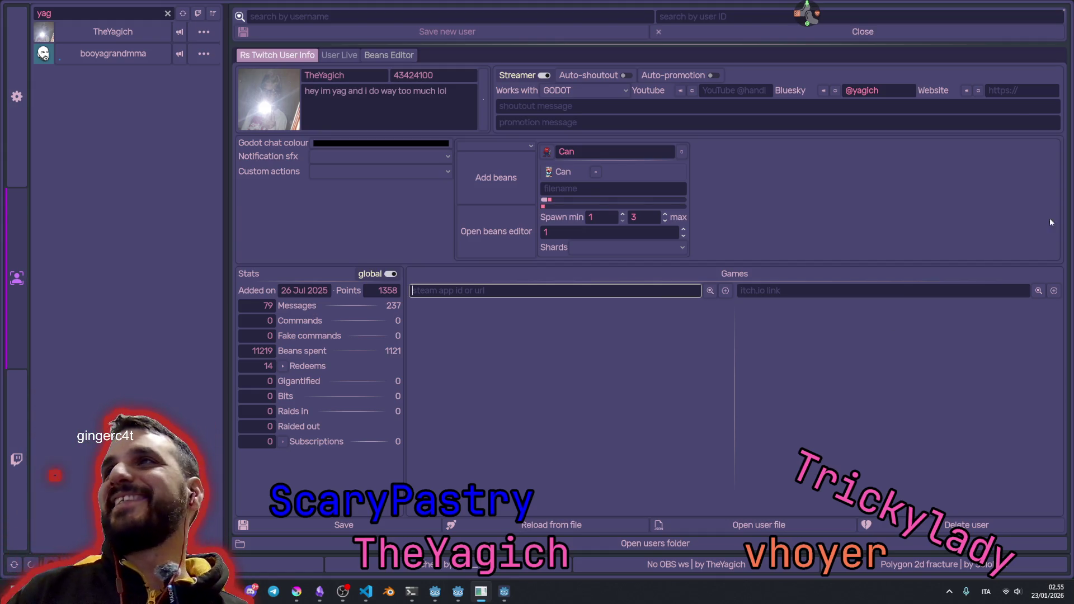
left_click(1064, 10)
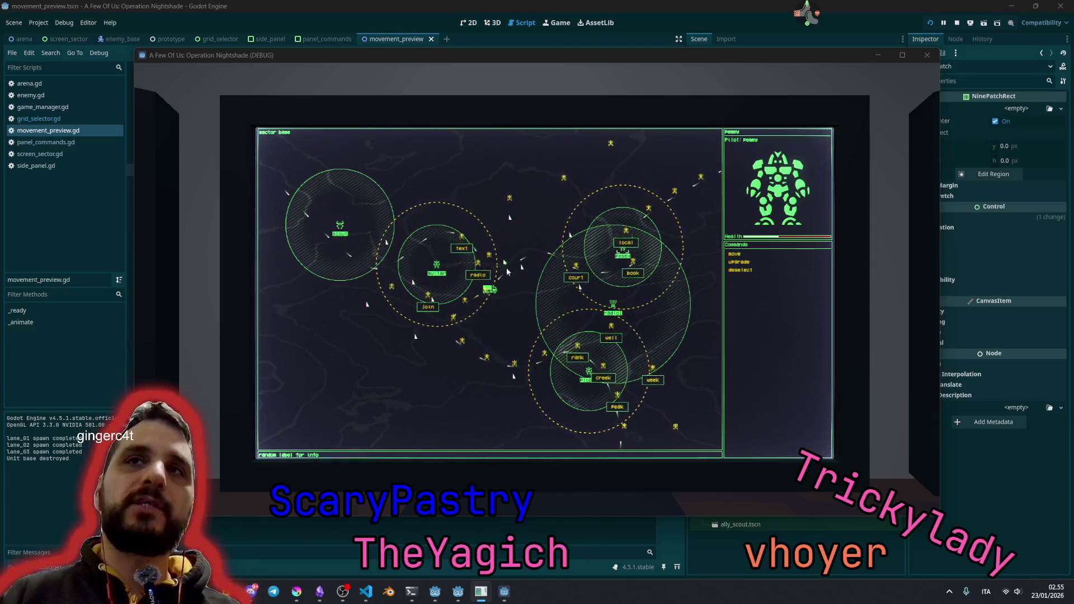
- Switch to the Ridiculous Stream editor and run the project with F5 from RSCustom.gd
left_click(513, 314)
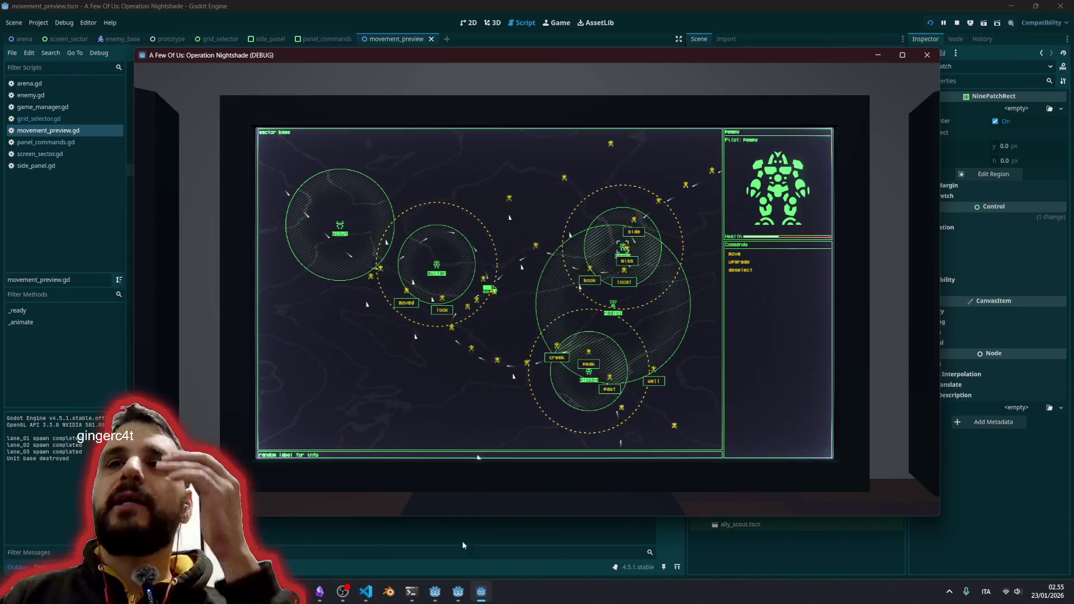
mouse_move(458, 592)
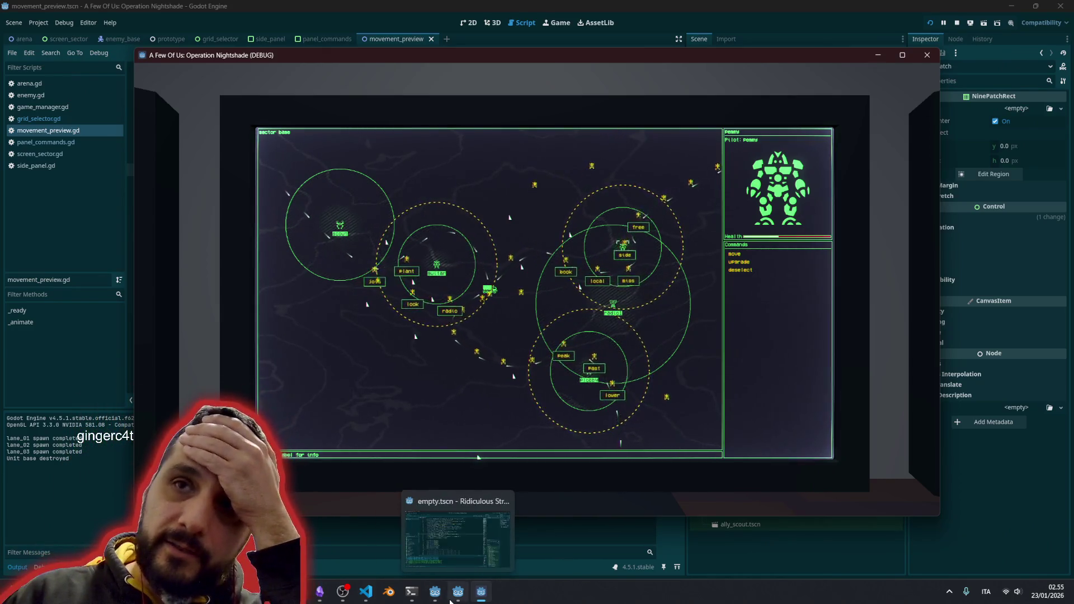
left_click(458, 534)
left_click(418, 304)
key("F5")
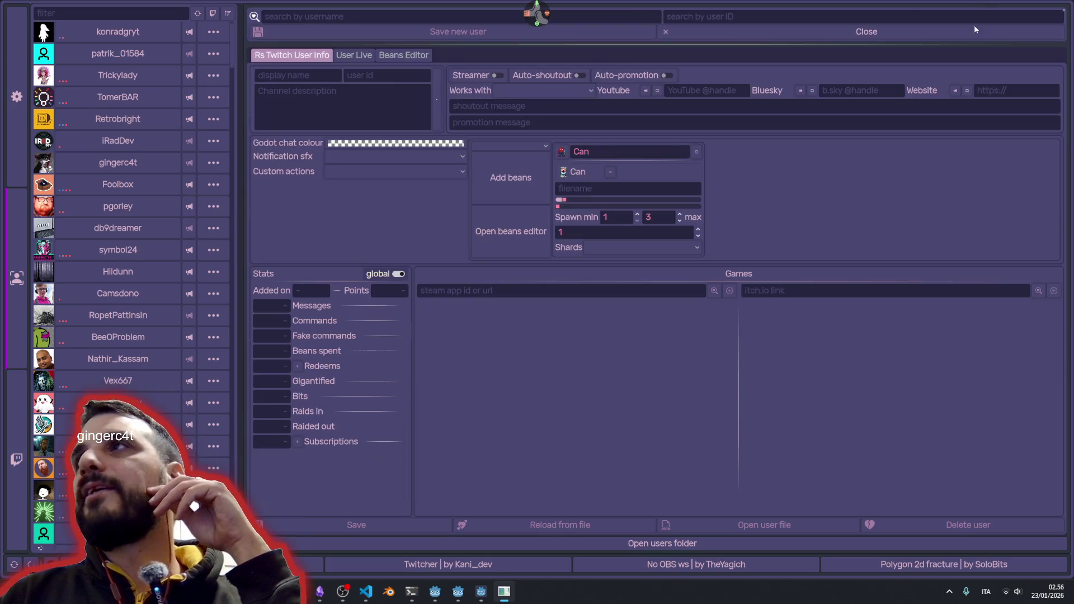
- Scroll the viewer list, close it, and switch back to the A Few Of Us editor
scroll(86, 204, "down", 15)
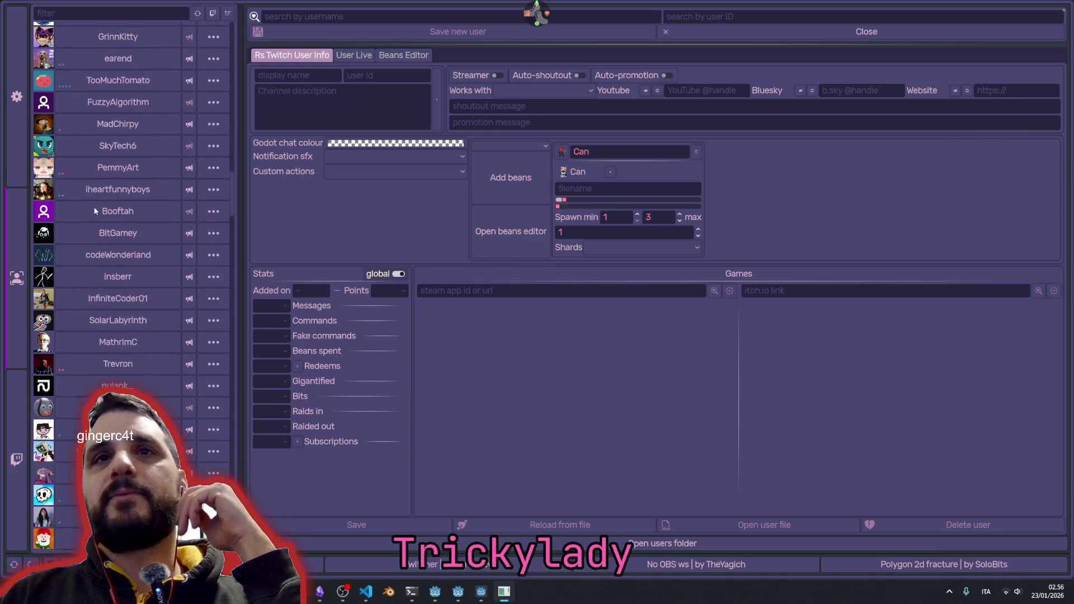
scroll(106, 222, "up", 15)
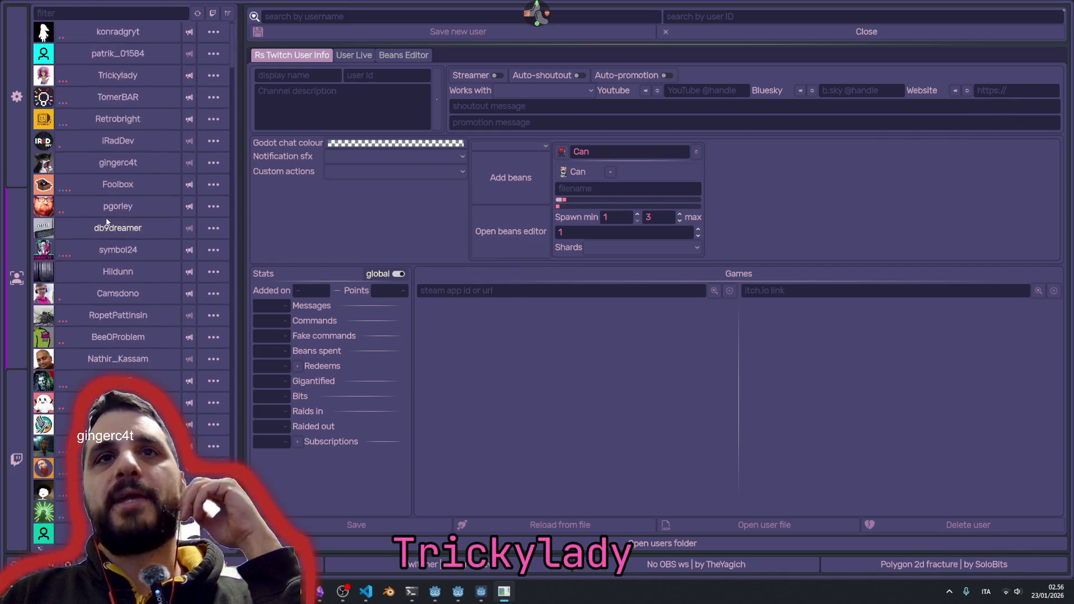
left_click(1065, 10)
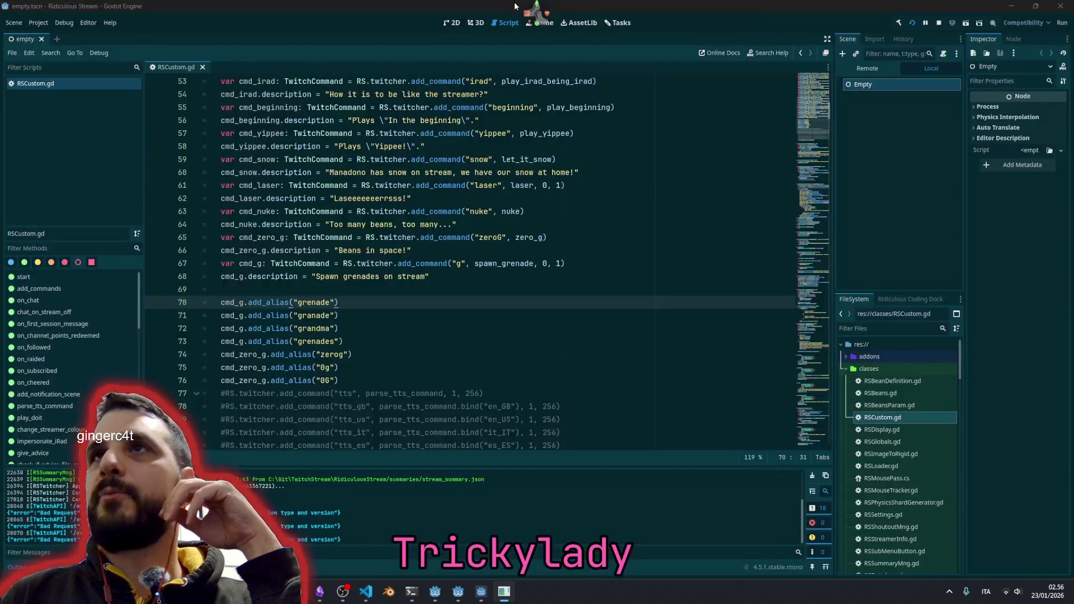
left_click(671, 263)
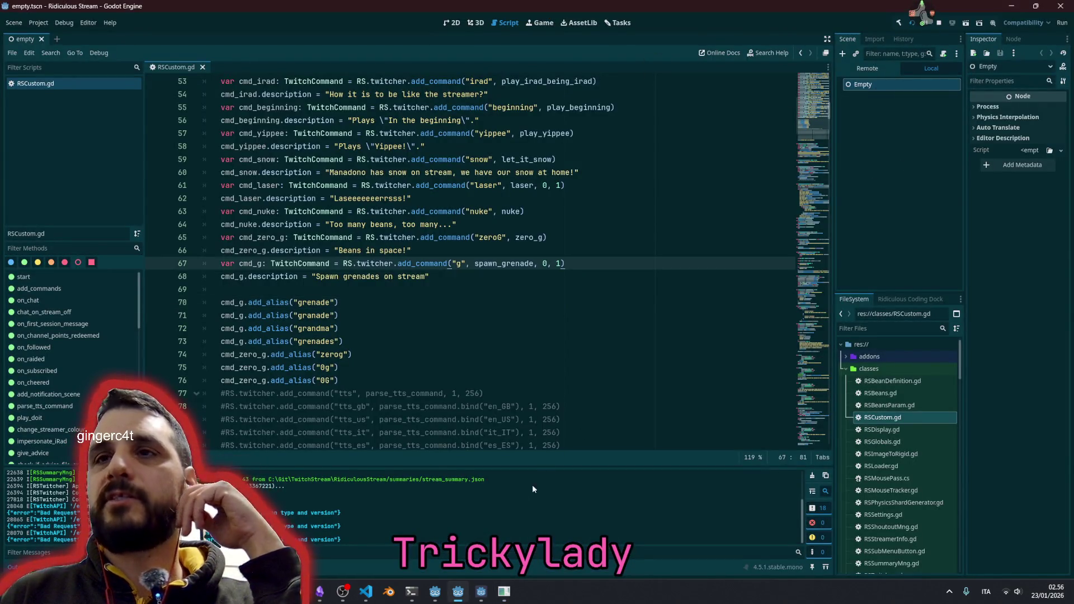
left_click(436, 592)
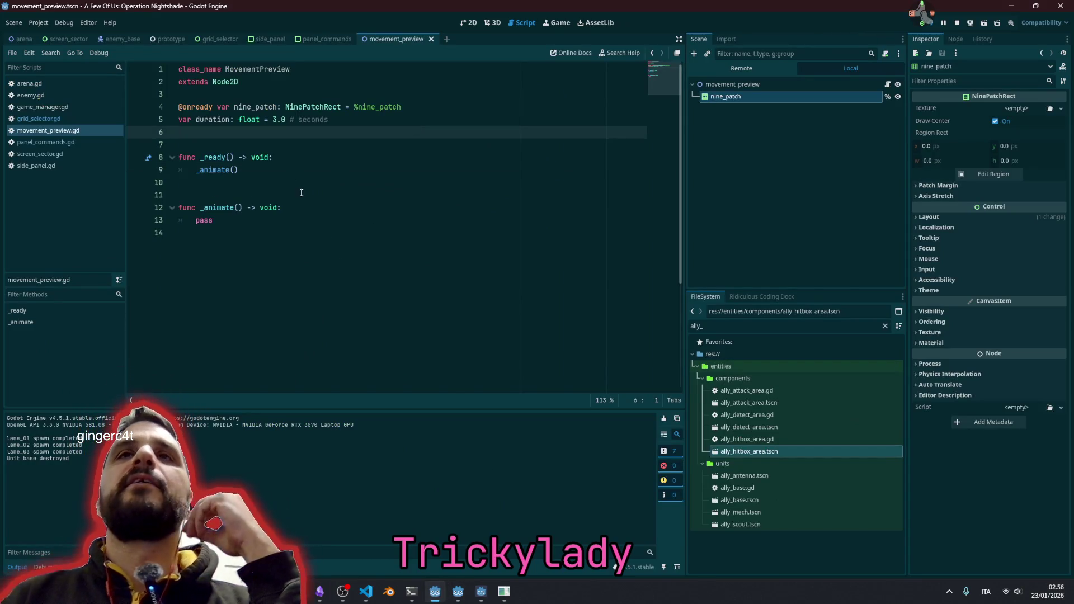
- Place the caret on line 10 of movement_preview.gd and run the game with F6
key("Down")
key("Down")
key("Up")
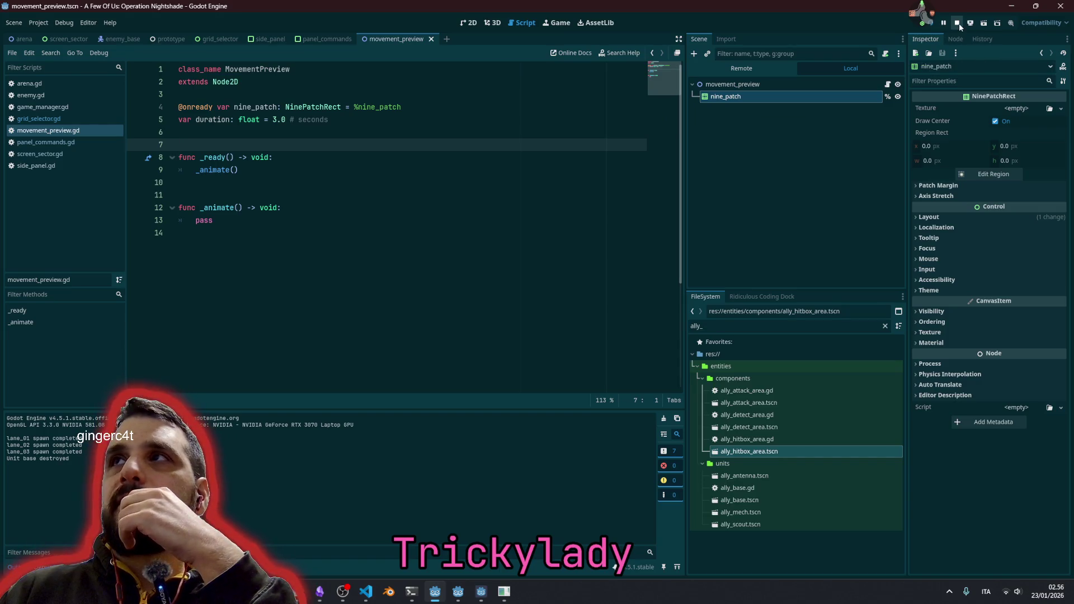
left_click(539, 187)
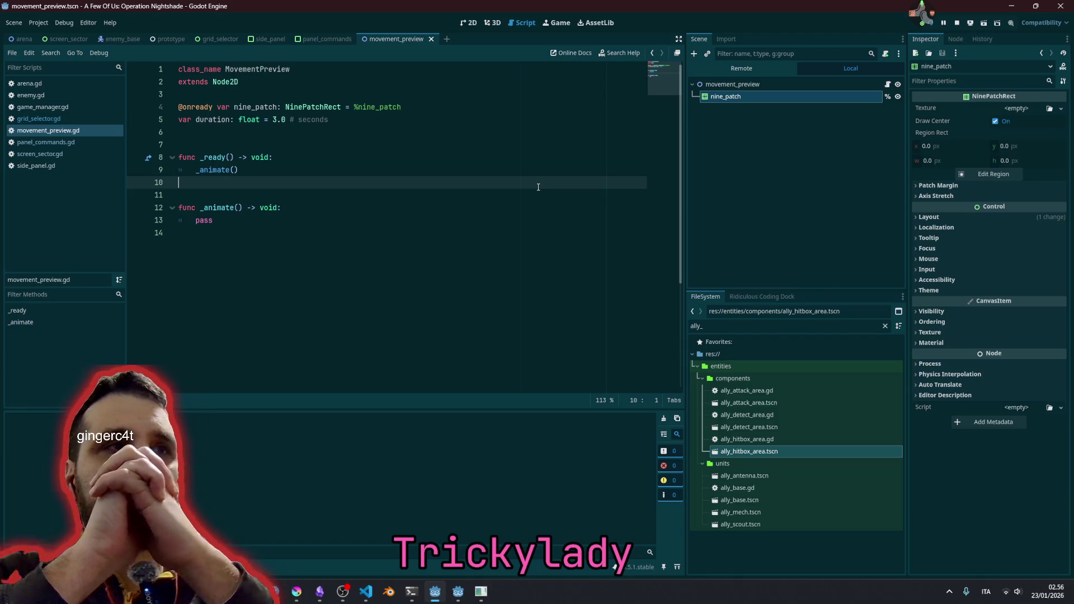
key("F6")
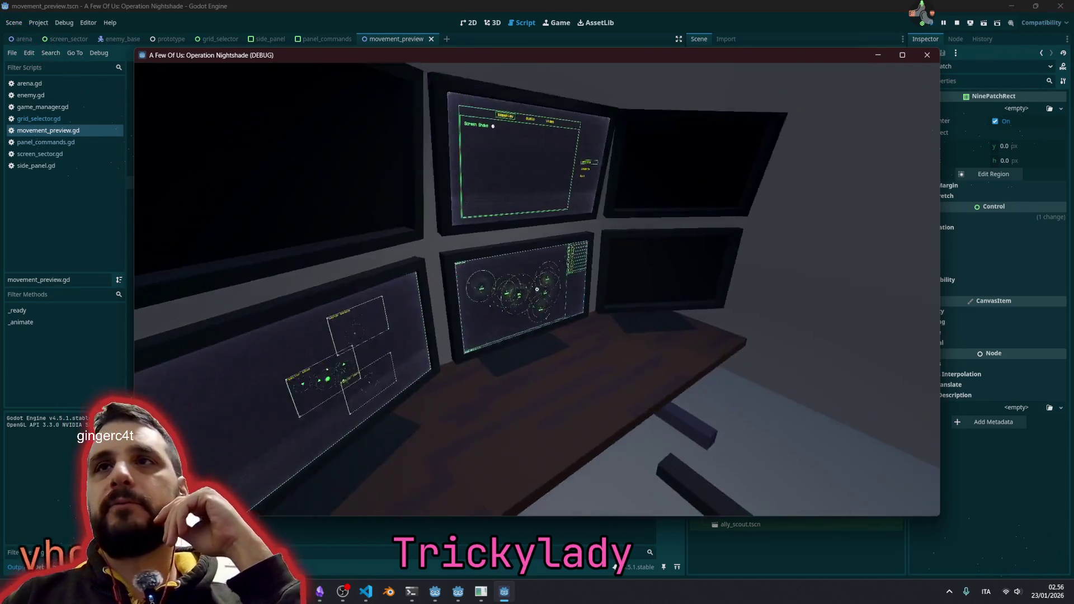
- Zoom into the centre monitor, view sector banana, then move to the three-sector overview
left_click(537, 289)
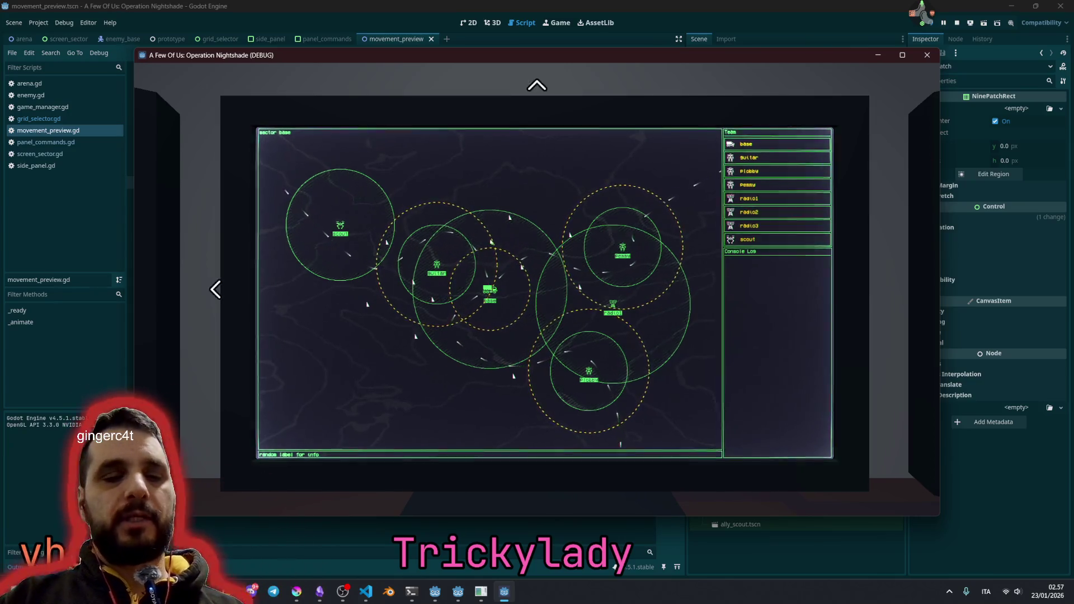
scroll(549, 271, "down", 2)
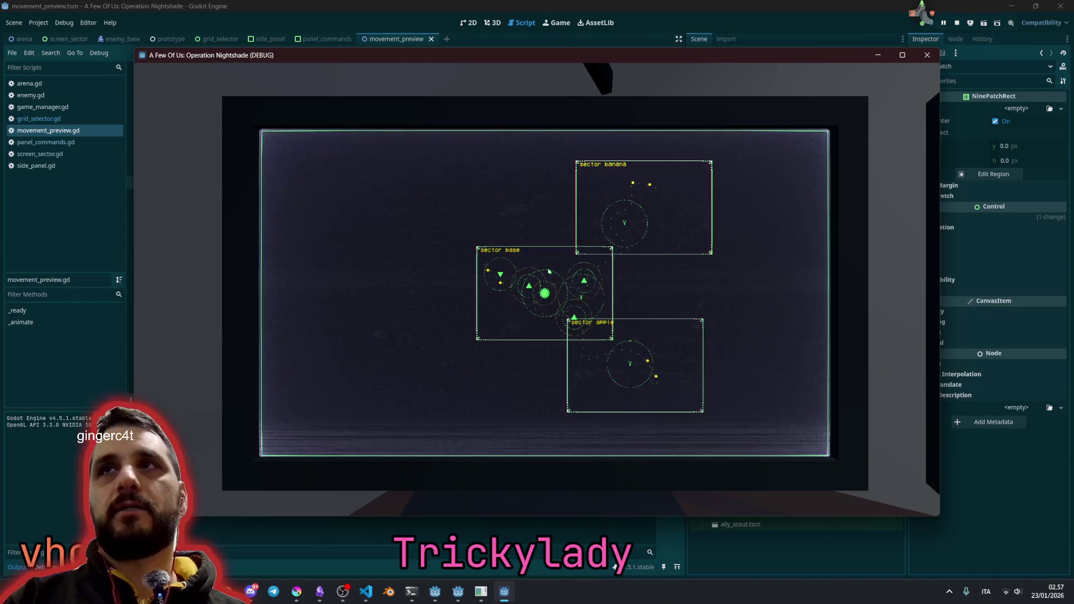
left_click(858, 290)
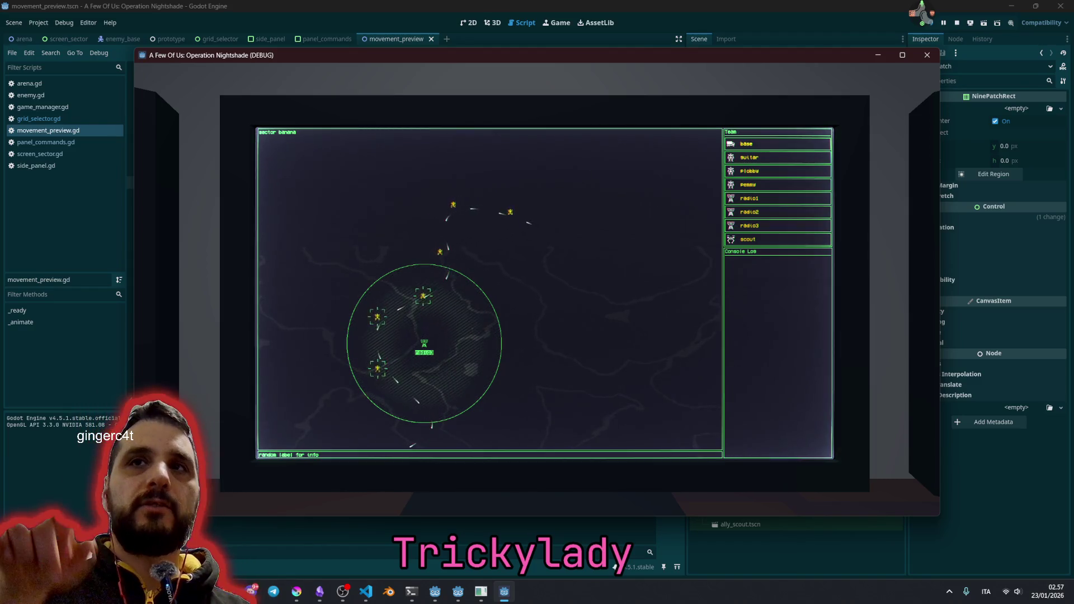
key("Left")
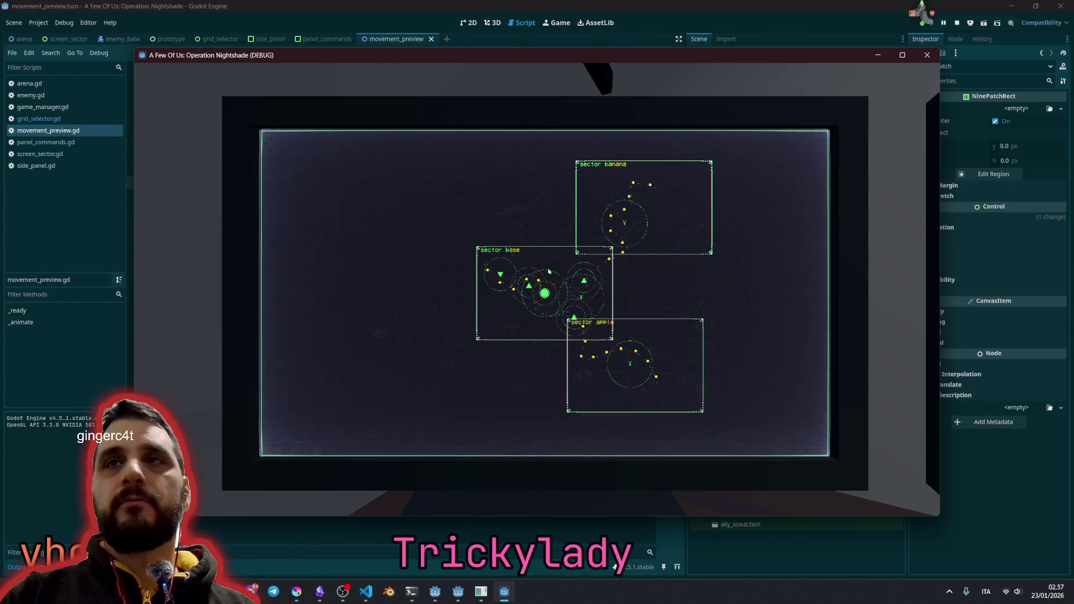
left_click(549, 272)
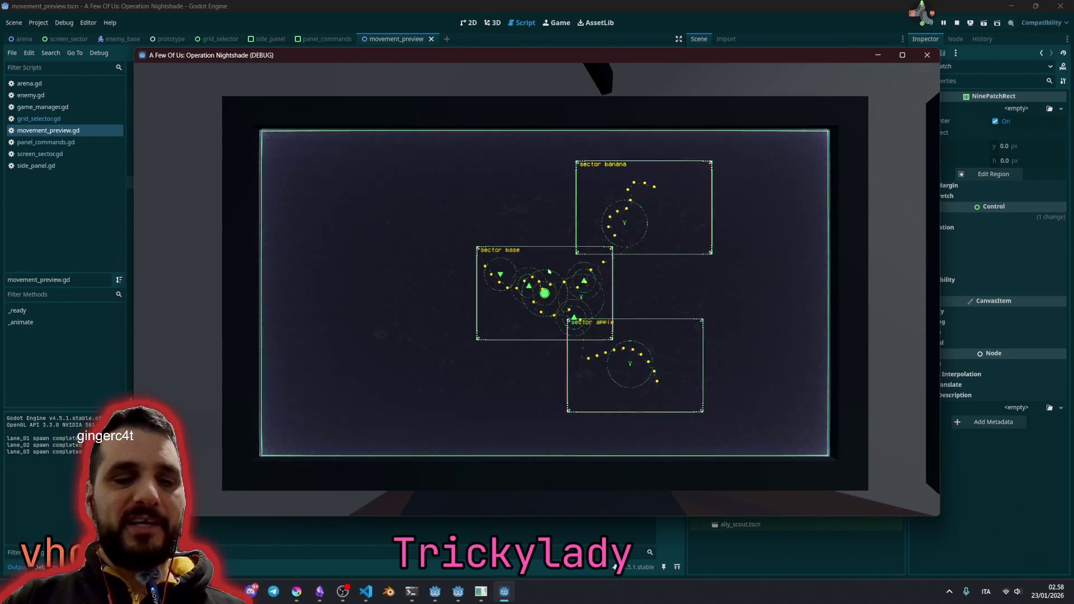
- Click the sector base box to zoom into its map with the truck unit panel
left_click(549, 271)
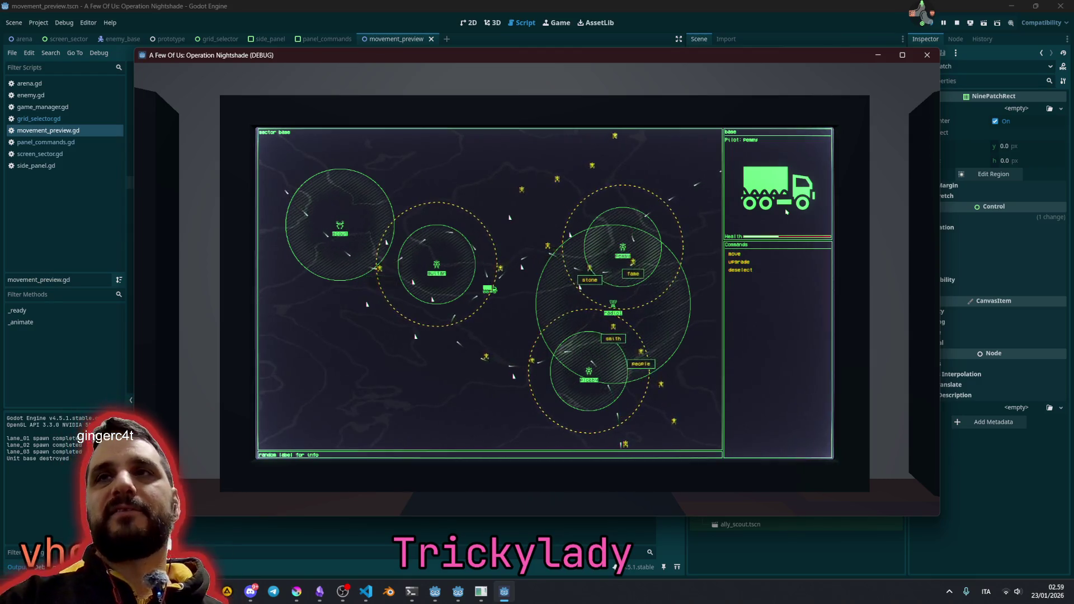
- Stop the debug game with F8 and refocus the movement_preview.gd script
key("F8")
left_click(456, 174)
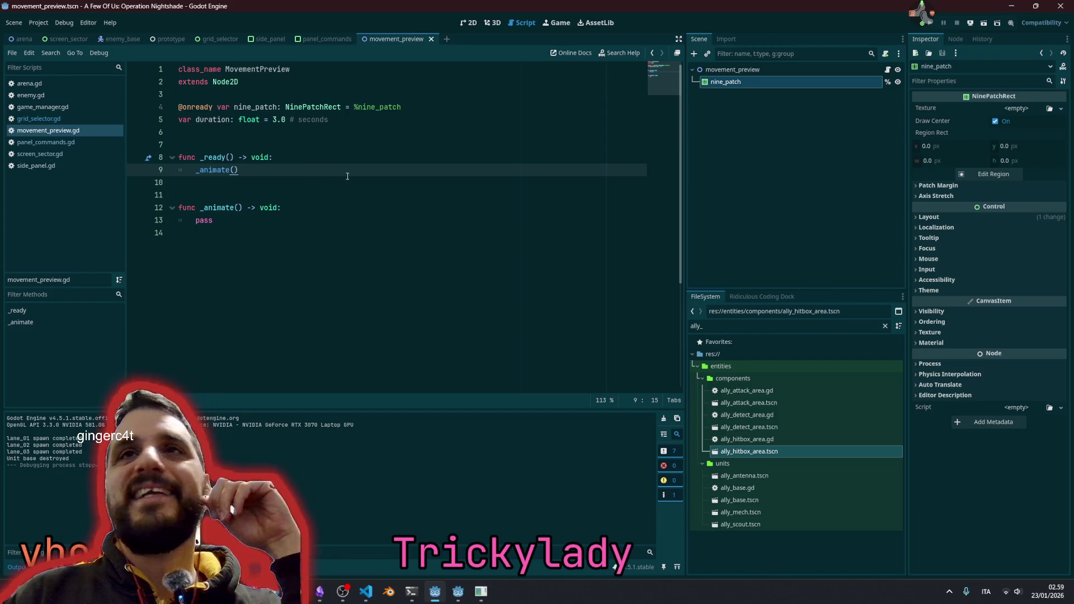
left_click(397, 183)
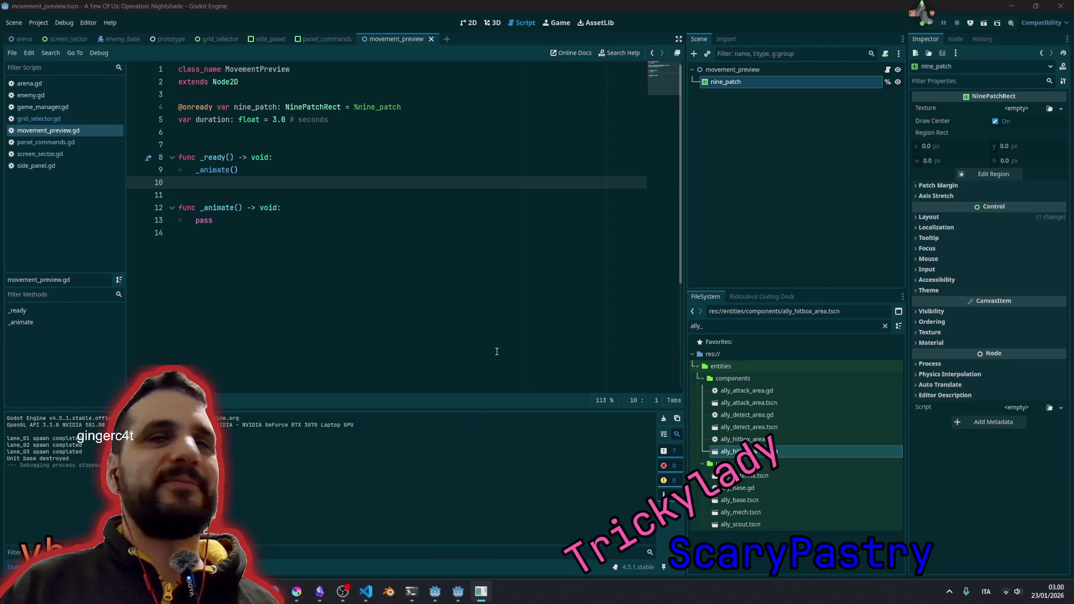
left_click(459, 216)
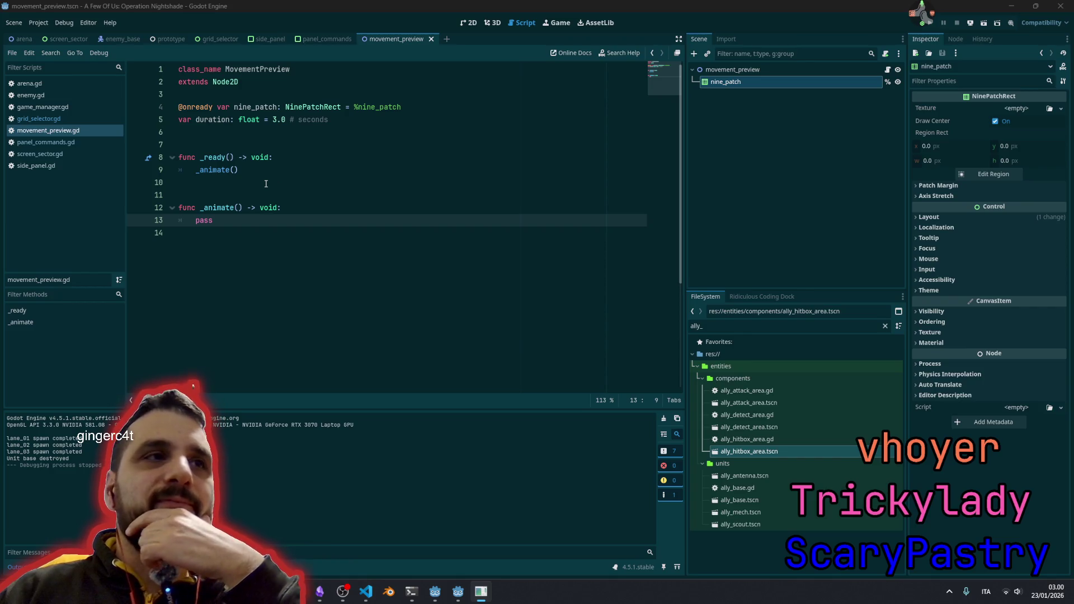
left_click(266, 183)
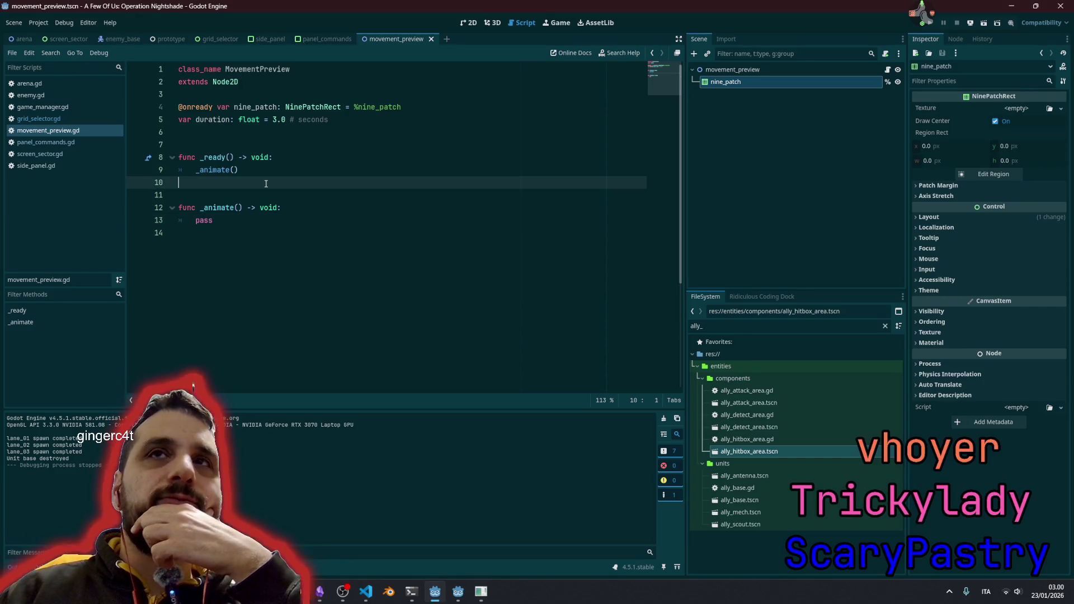
double_click(213, 158)
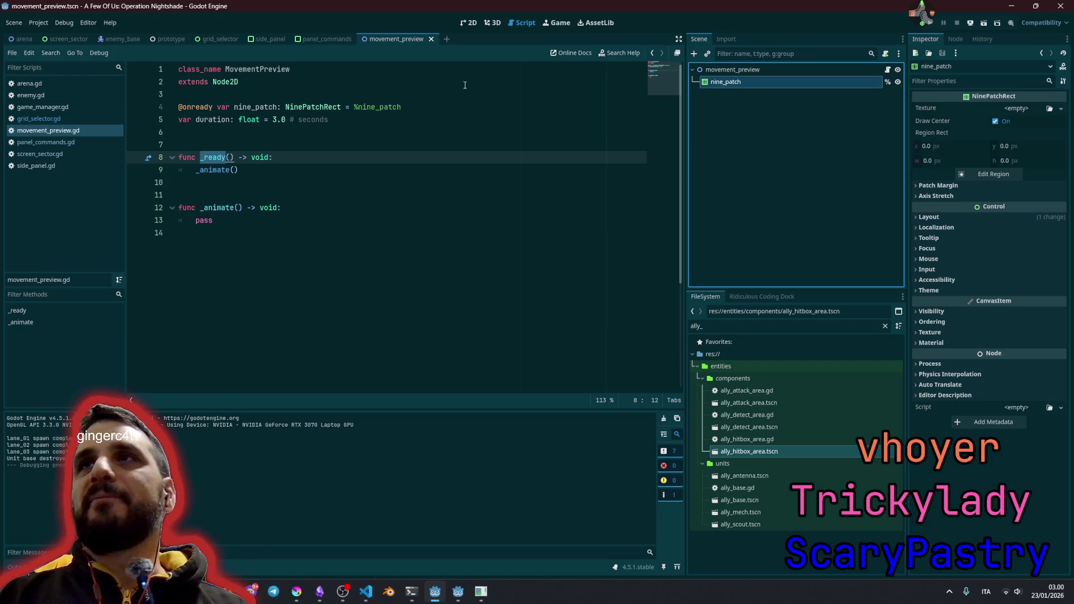
left_click(348, 295)
- In Krita, show the Background layer and toggle the sector and target layers to compare them
left_click(297, 591)
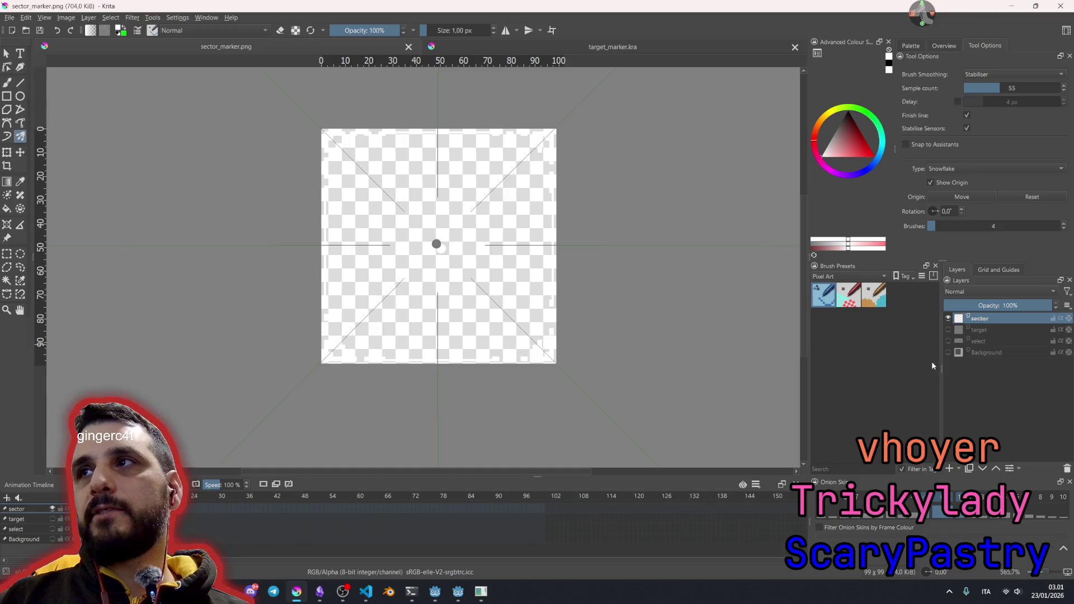
left_click(949, 352)
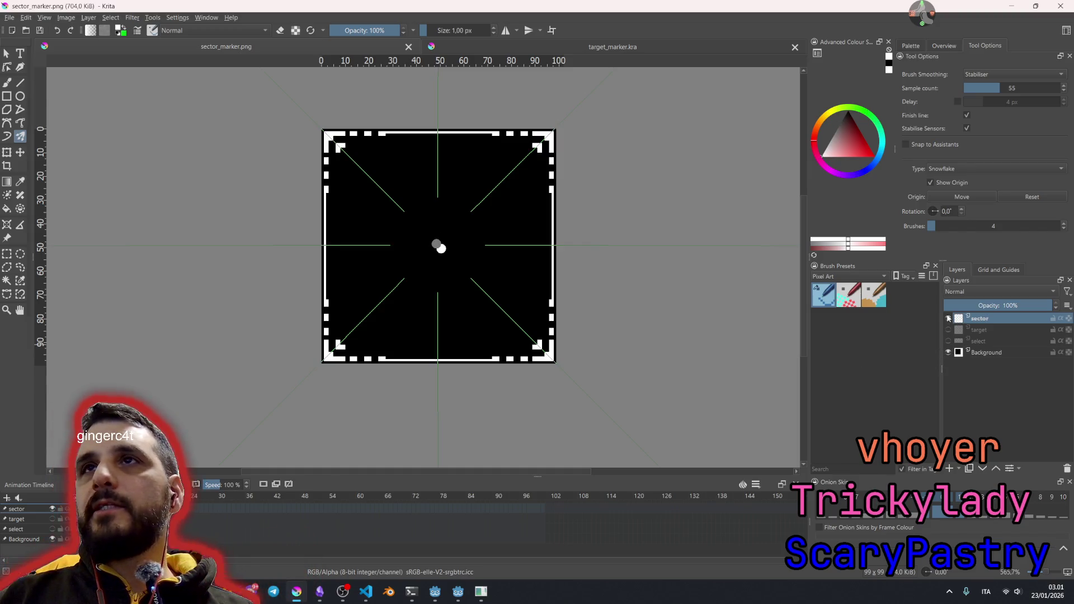
left_click(949, 319)
left_click(948, 330)
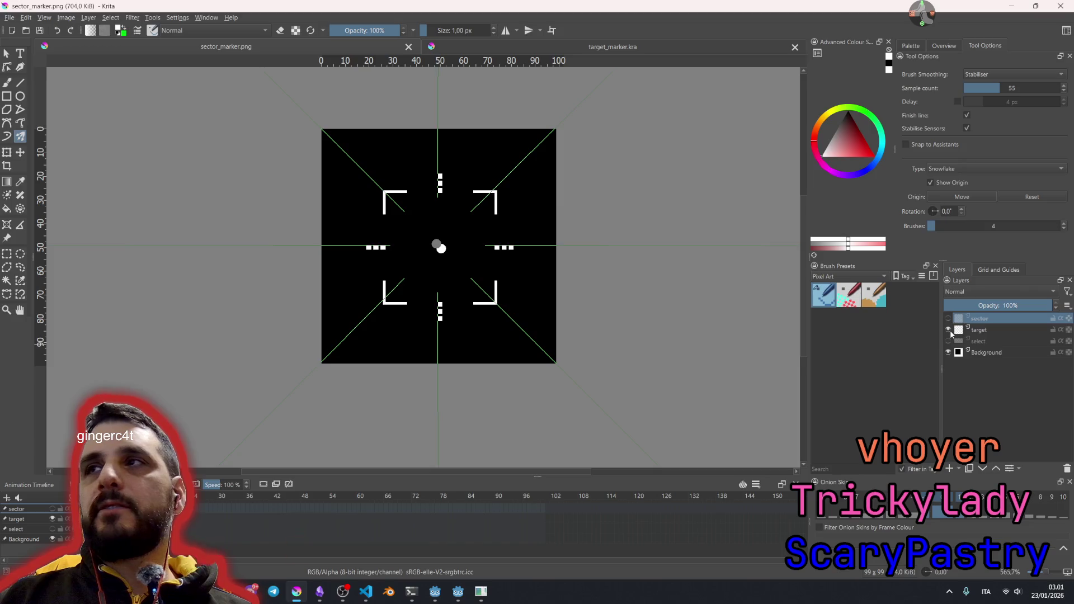
left_click(950, 330)
left_click(949, 321)
left_click(949, 321)
left_click(950, 330)
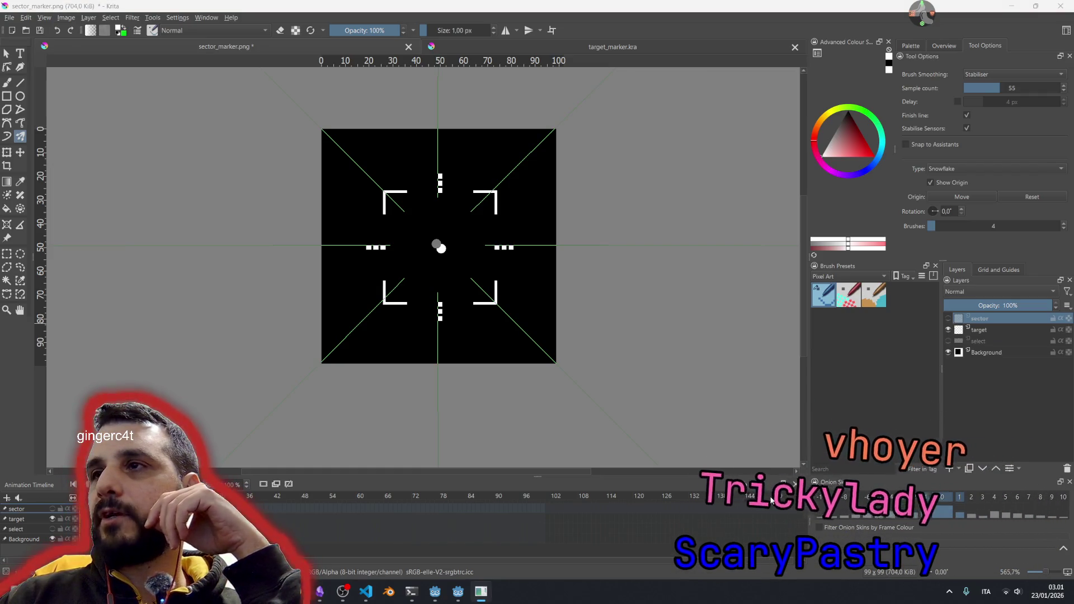
- Add a new paint layer above sector and name it move
left_click(950, 469)
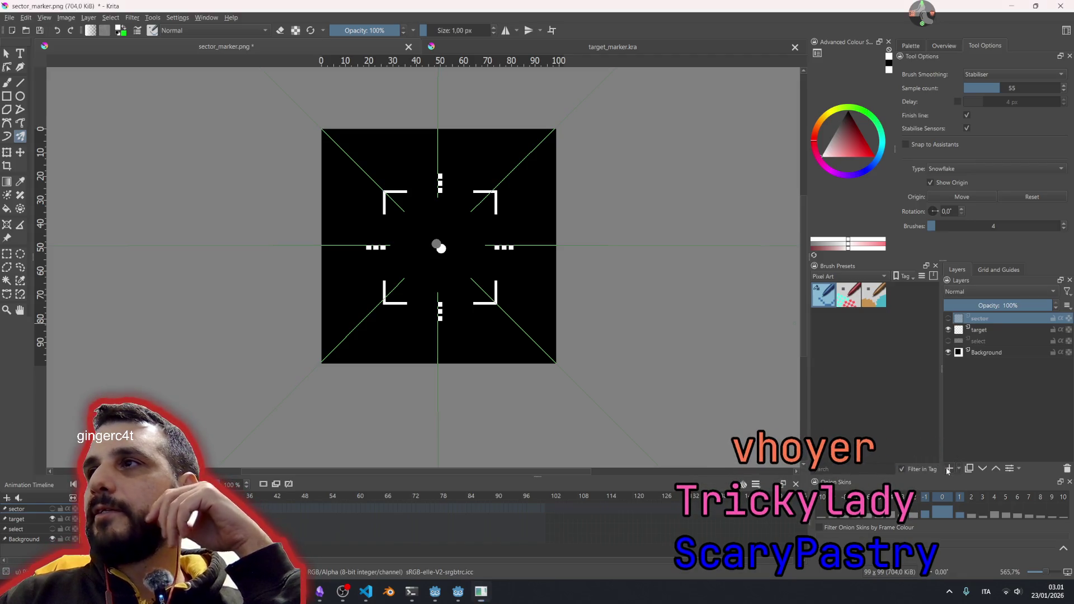
double_click(981, 319)
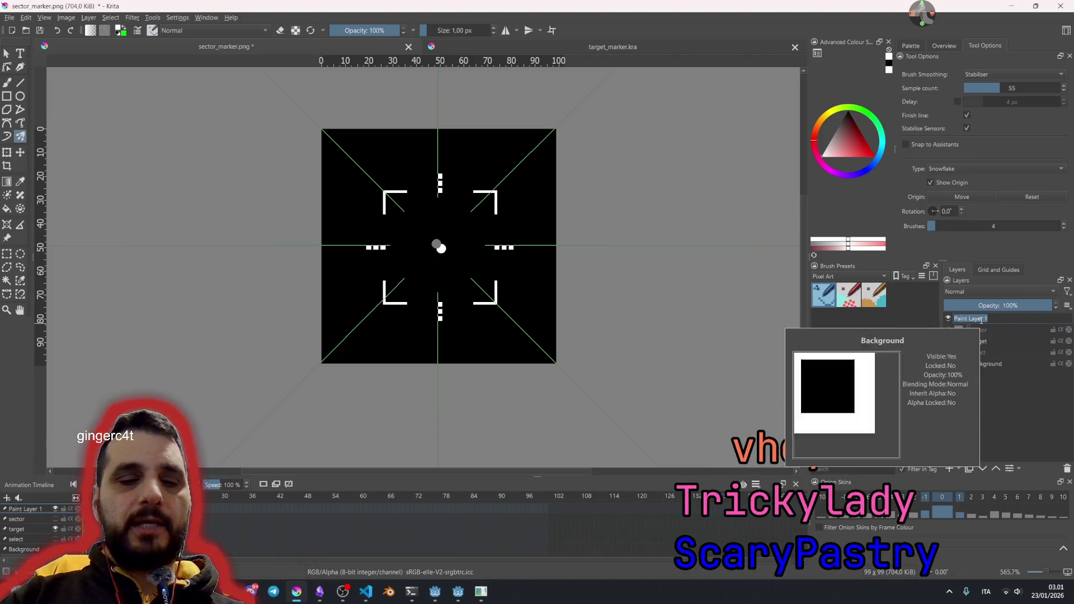
type("move")
key("Return")
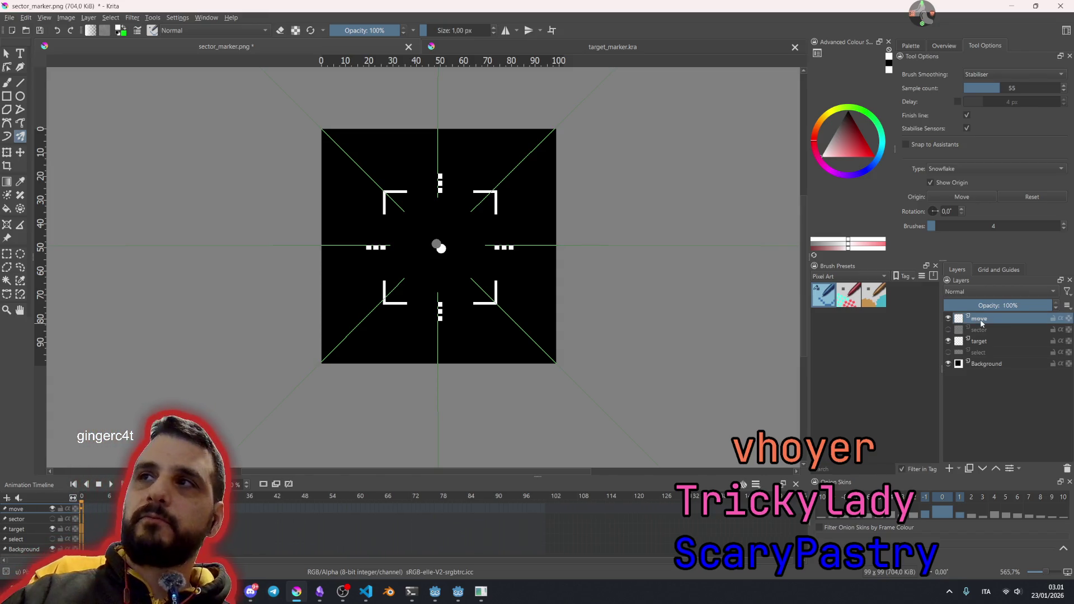
- Zoom in, hide the target layer, and paint four mirrored inward arrows with the multibrush
scroll(467, 236, "up", 2)
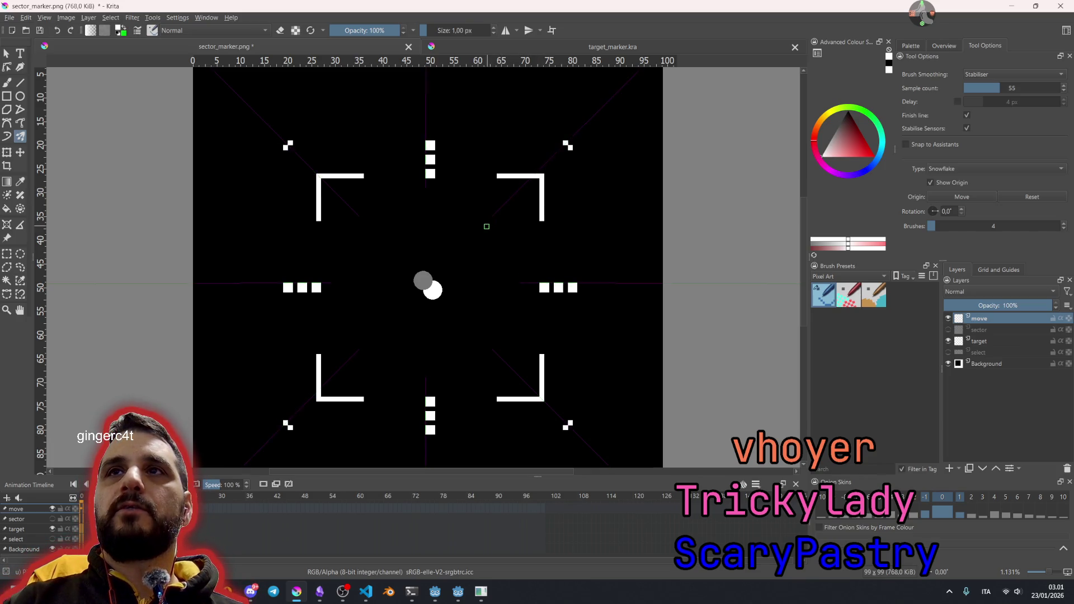
left_click(476, 232)
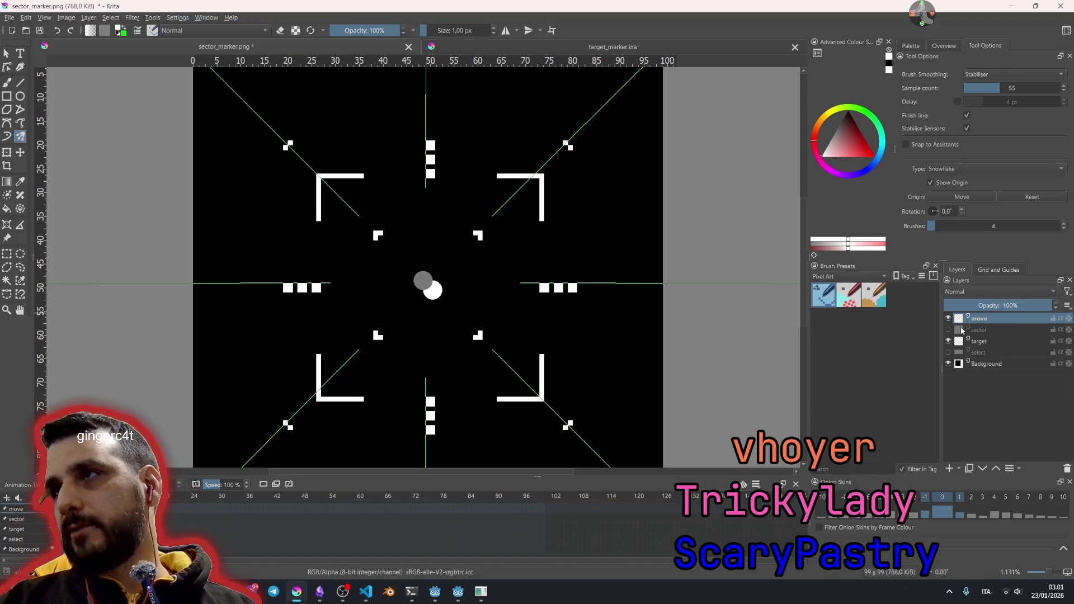
left_click(948, 341)
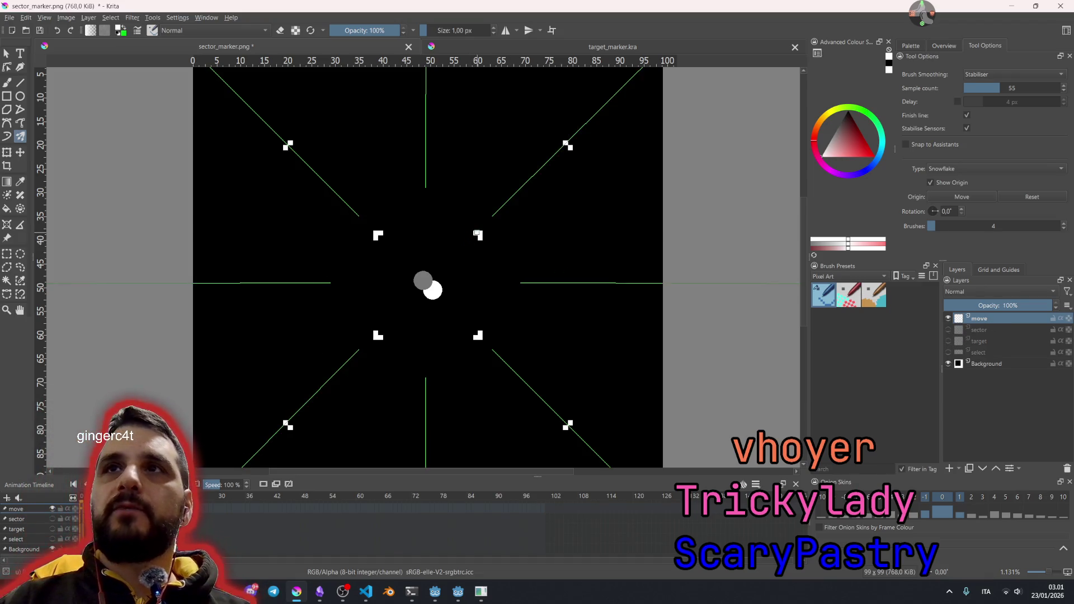
mouse_move(479, 231)
left_mouse_down()
mouse_move(492, 192)
mouse_move(512, 201)
mouse_move(574, 151)
left_mouse_up()
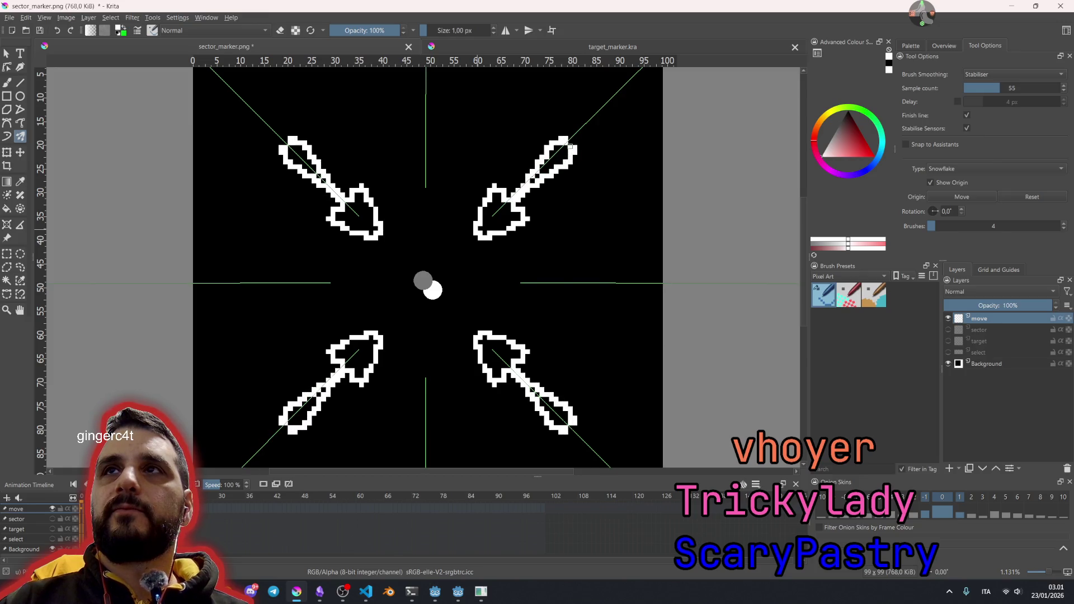
scroll(536, 273, "down", 2)
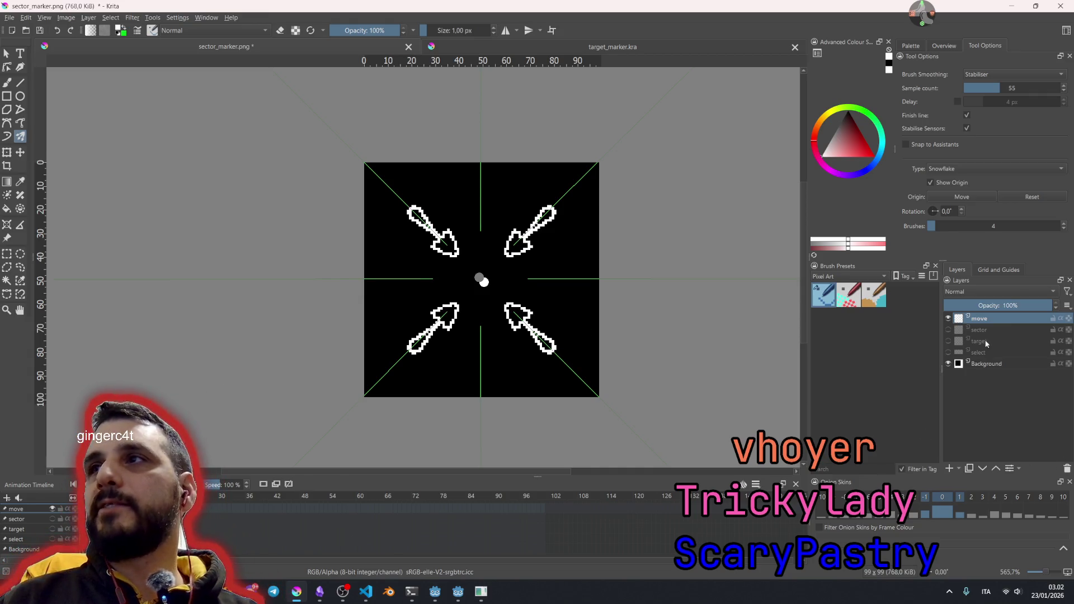
left_click(949, 319)
left_click(949, 330)
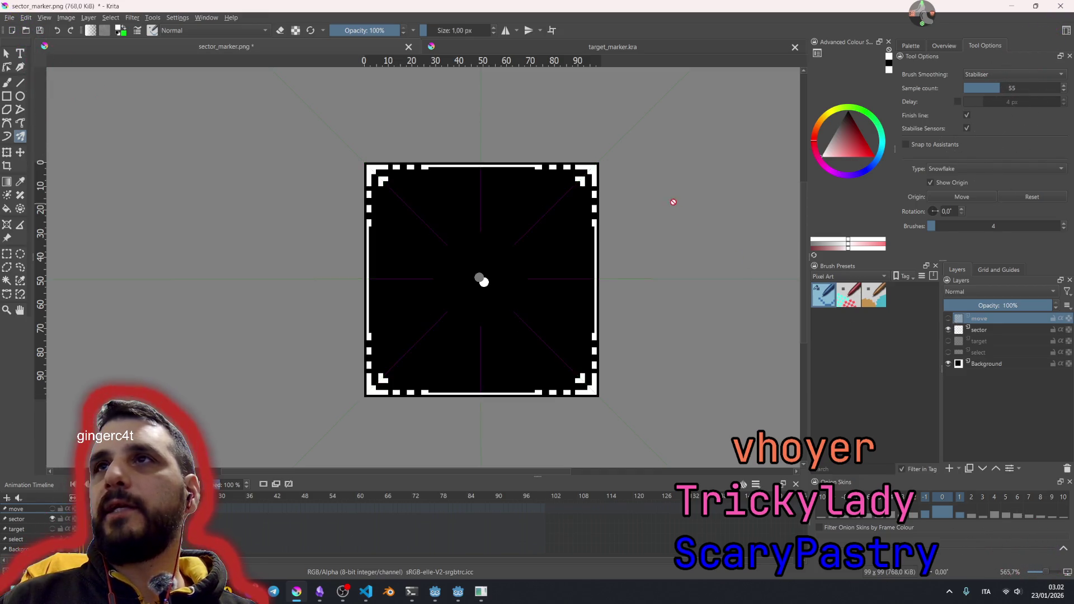
scroll(593, 179, "up", 3)
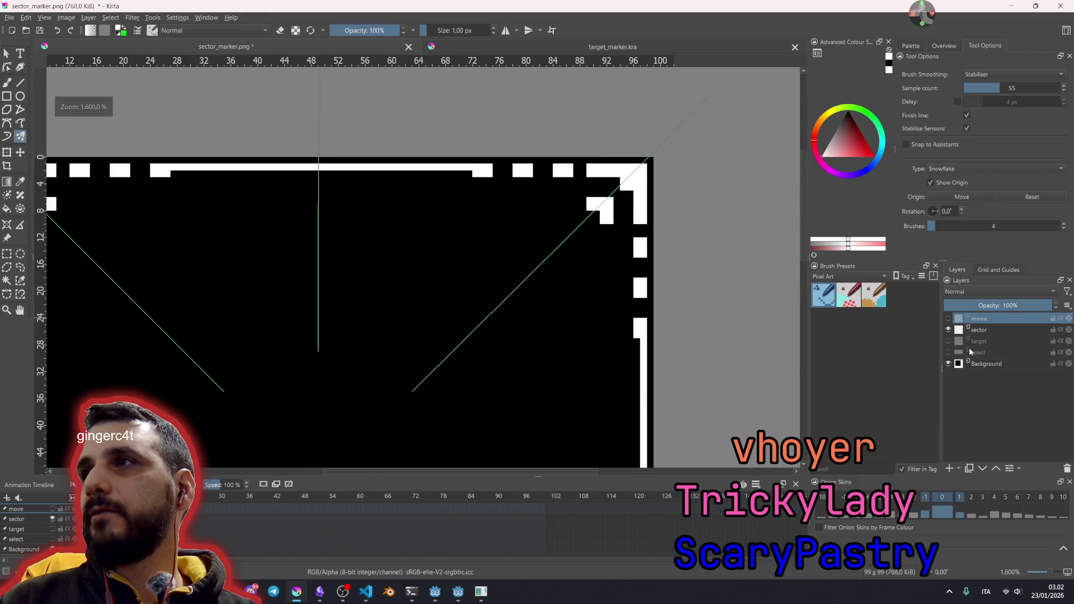
left_click(950, 330)
left_click(949, 340)
scroll(476, 314, "down", 5)
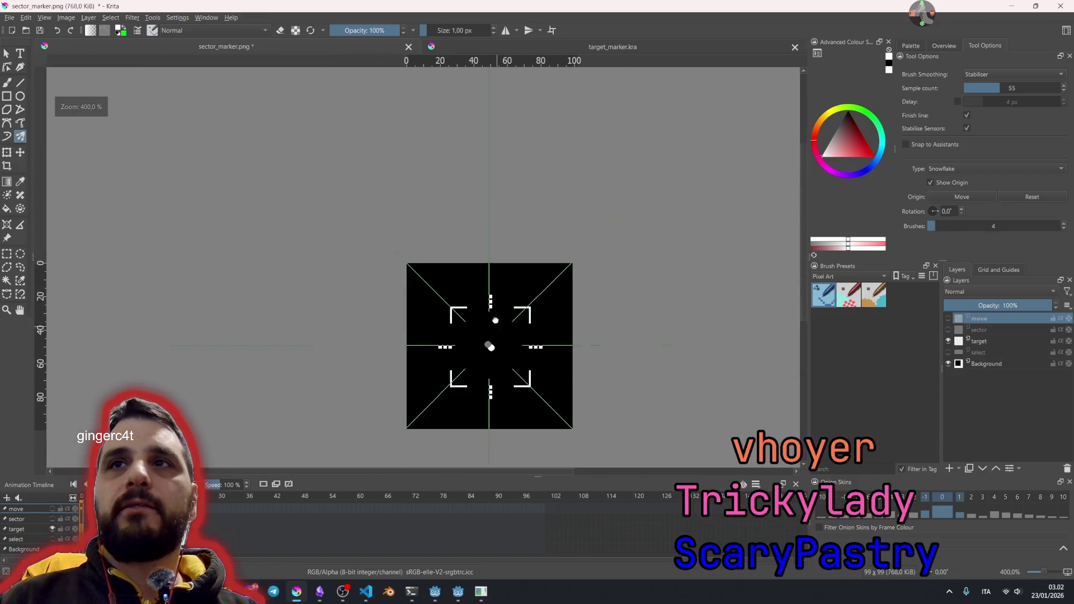
scroll(474, 308, "up", 2)
left_click(948, 341)
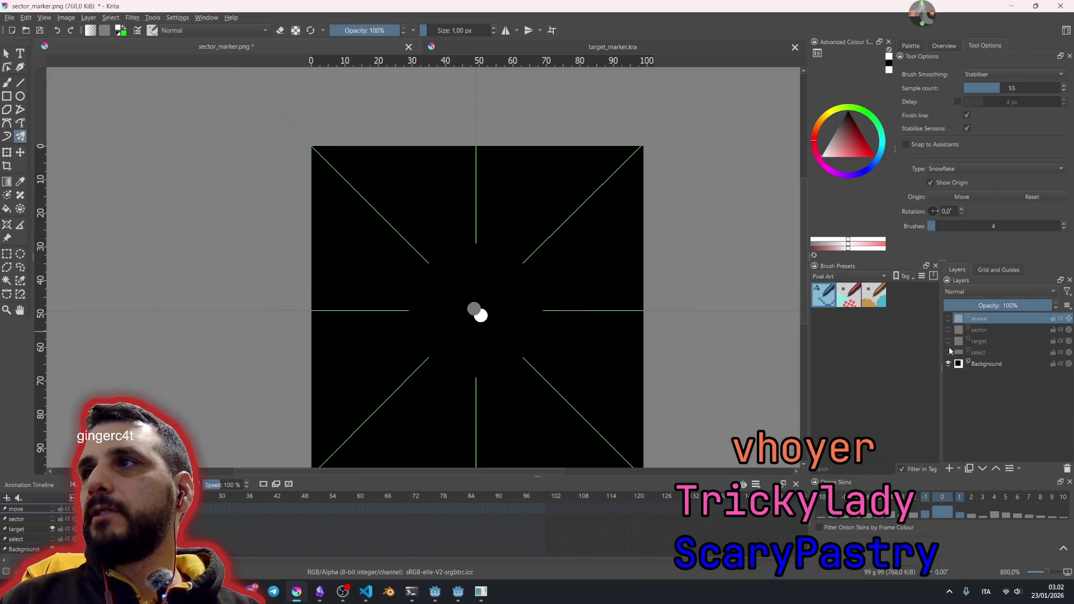
left_click(949, 352)
scroll(530, 334, "up", 3)
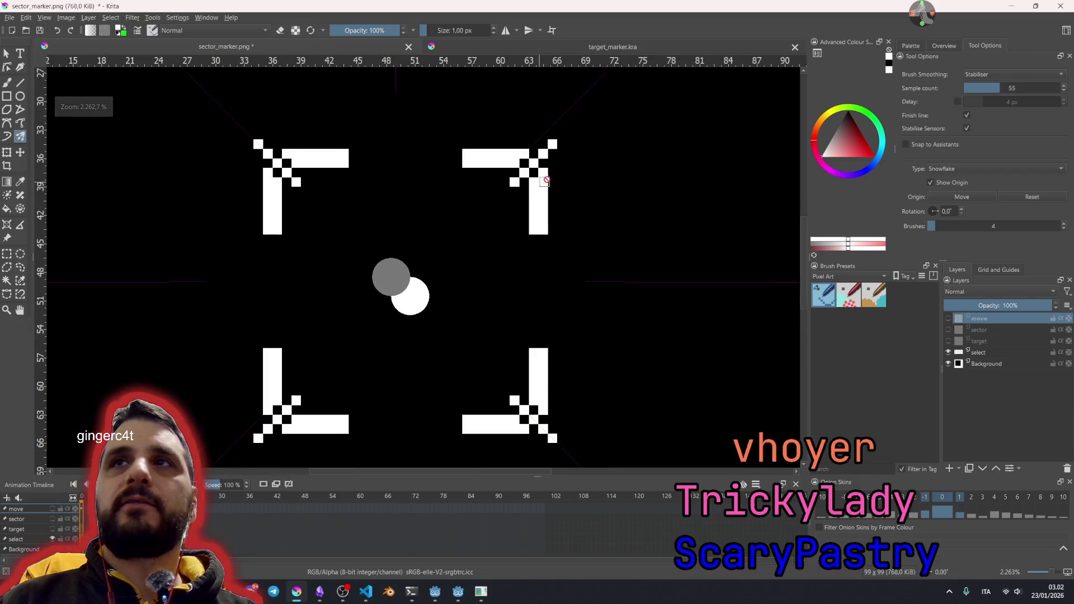
left_click(949, 353)
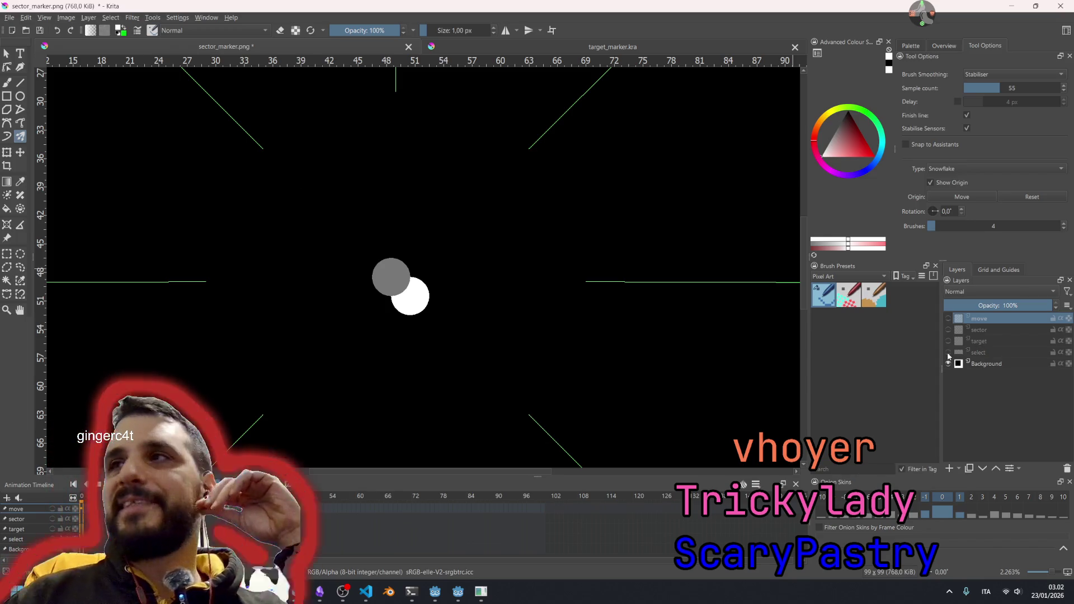
left_click(948, 319)
scroll(588, 310, "down", 4)
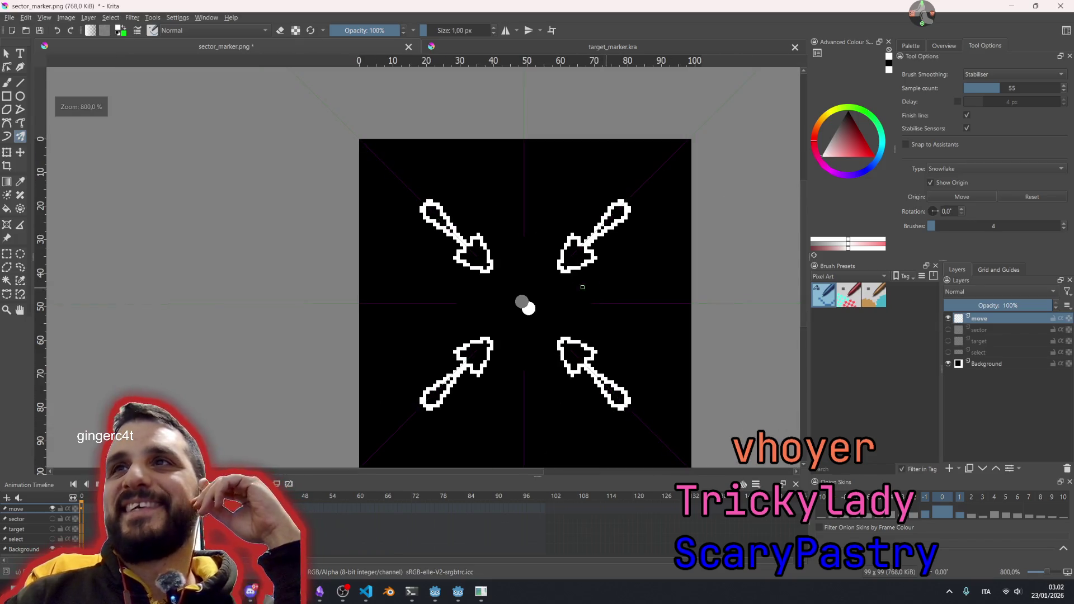
scroll(561, 265, "up", 4)
- Erase the bottoms of the mirrored arrowheads using the multibrush in eraser mode
scroll(604, 312, "down", 2)
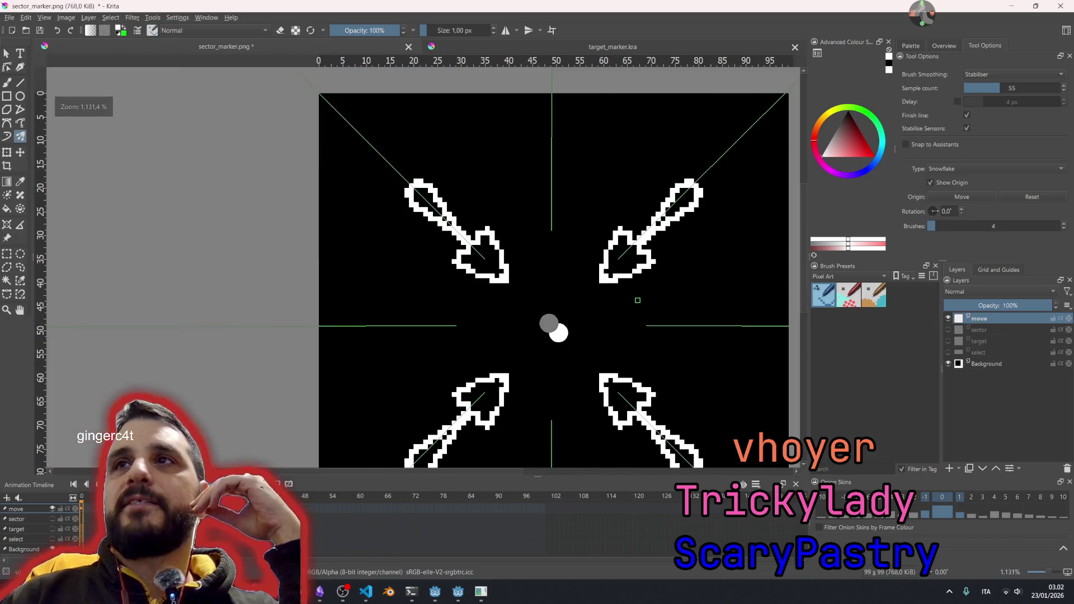
scroll(617, 273, "up", 3)
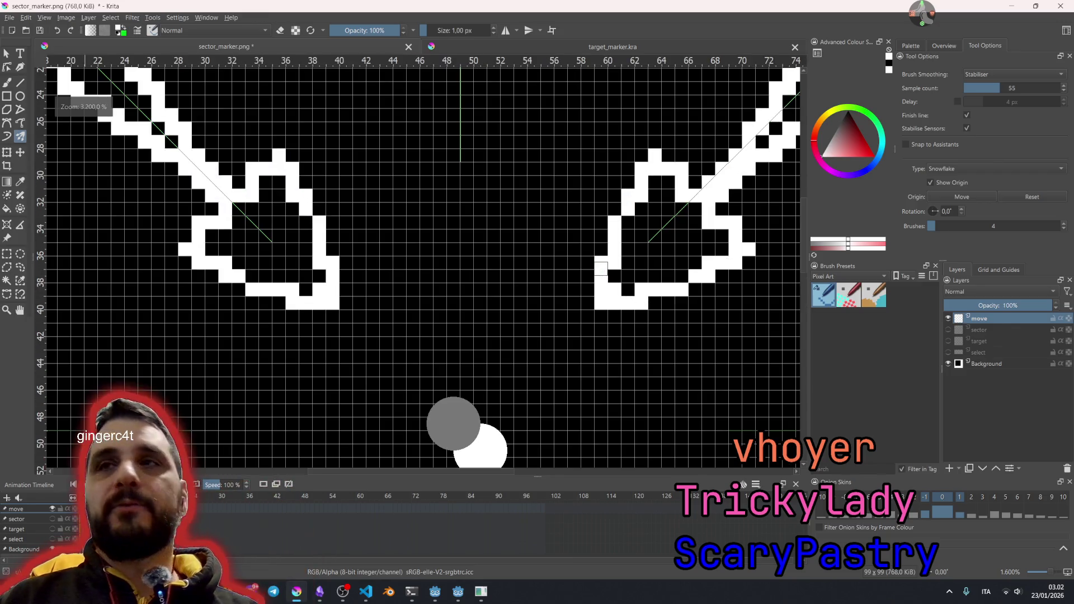
key("e")
mouse_move(600, 263)
left_mouse_down()
mouse_move(624, 279)
mouse_move(628, 249)
mouse_move(676, 179)
mouse_move(603, 275)
mouse_move(603, 126)
mouse_move(655, 160)
mouse_move(615, 140)
mouse_move(602, 100)
left_mouse_up()
key("e")
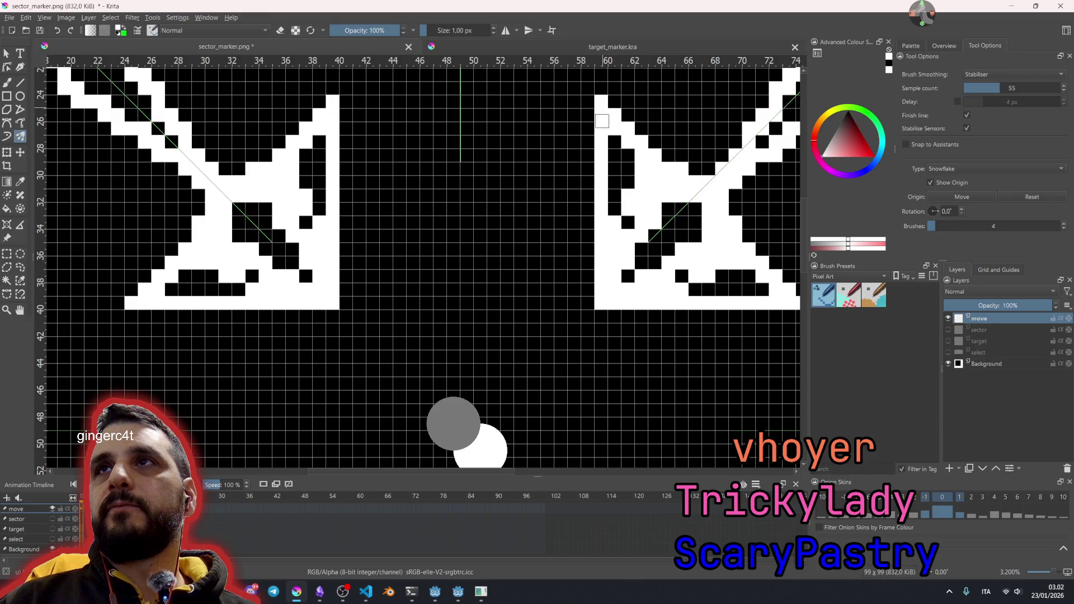
- Thicken the diagonal arrow shafts and erase stray pixels along their edges
key("e")
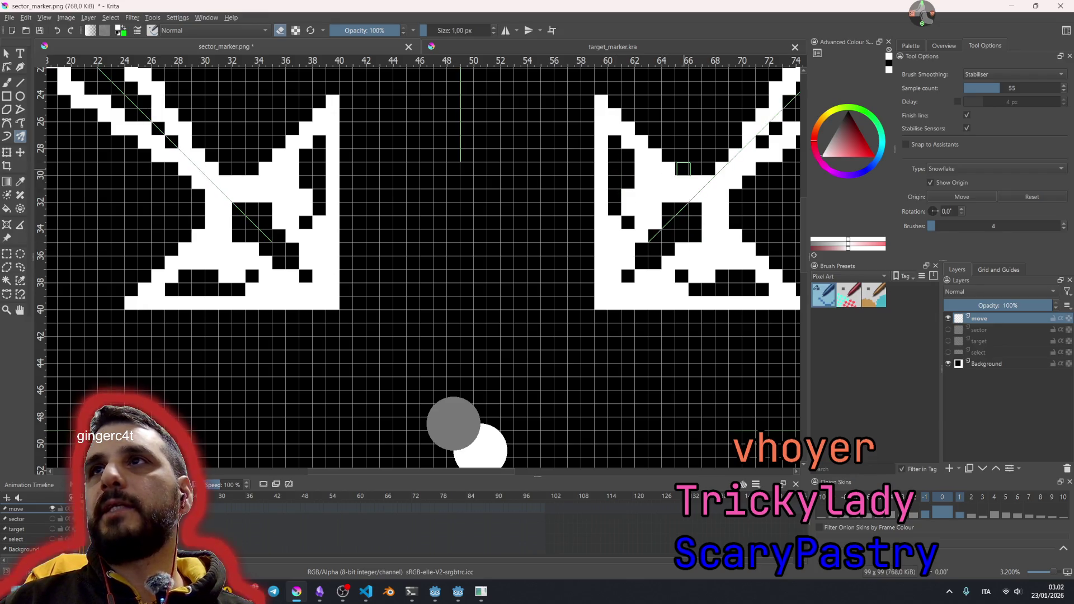
left_click(686, 169)
key("e")
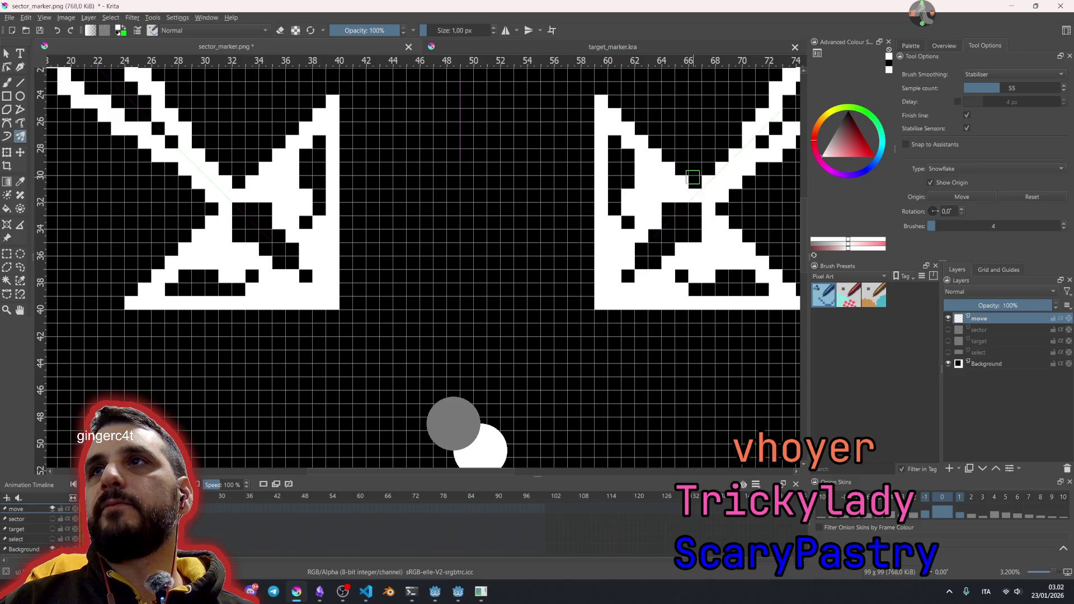
mouse_move(697, 180)
left_mouse_down()
mouse_move(759, 128)
mouse_move(544, 235)
mouse_move(618, 154)
mouse_move(601, 168)
left_mouse_up()
key("e")
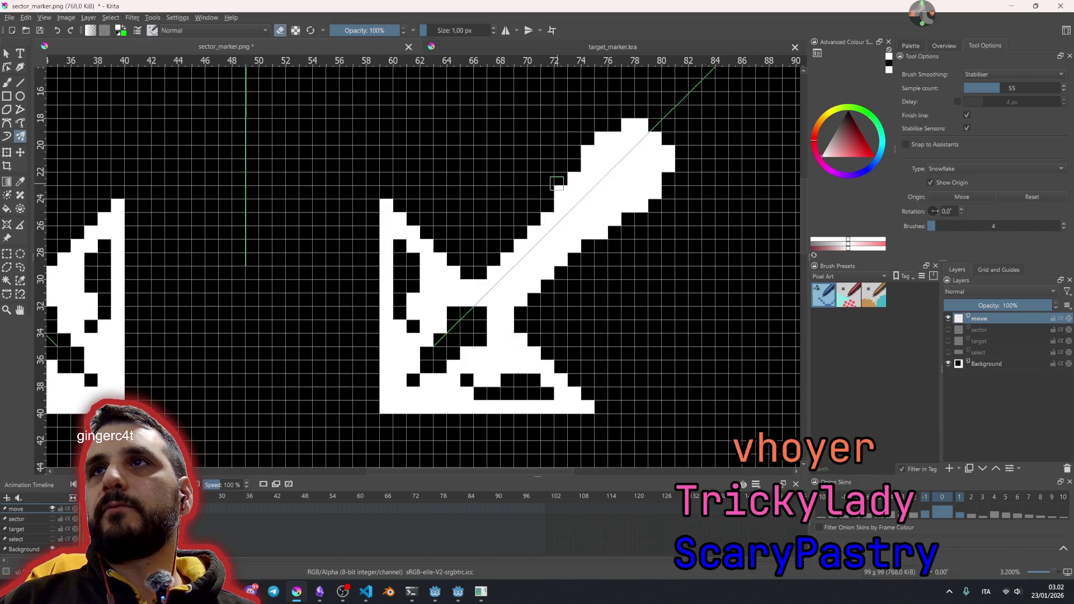
left_click(561, 191)
left_click(582, 154)
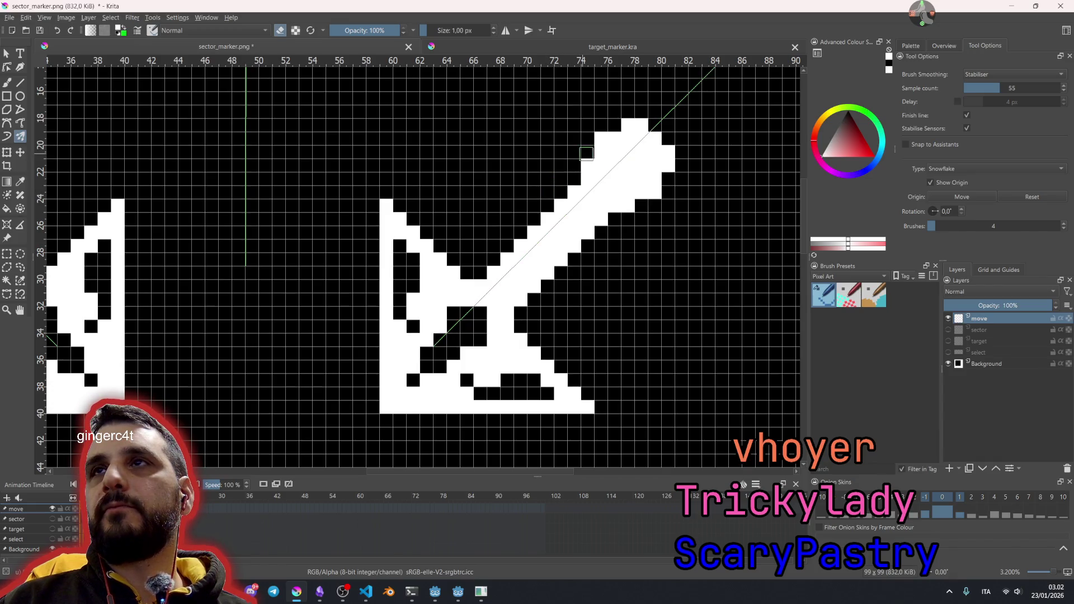
mouse_move(587, 153)
left_mouse_down()
mouse_move(628, 120)
mouse_move(582, 161)
left_mouse_up()
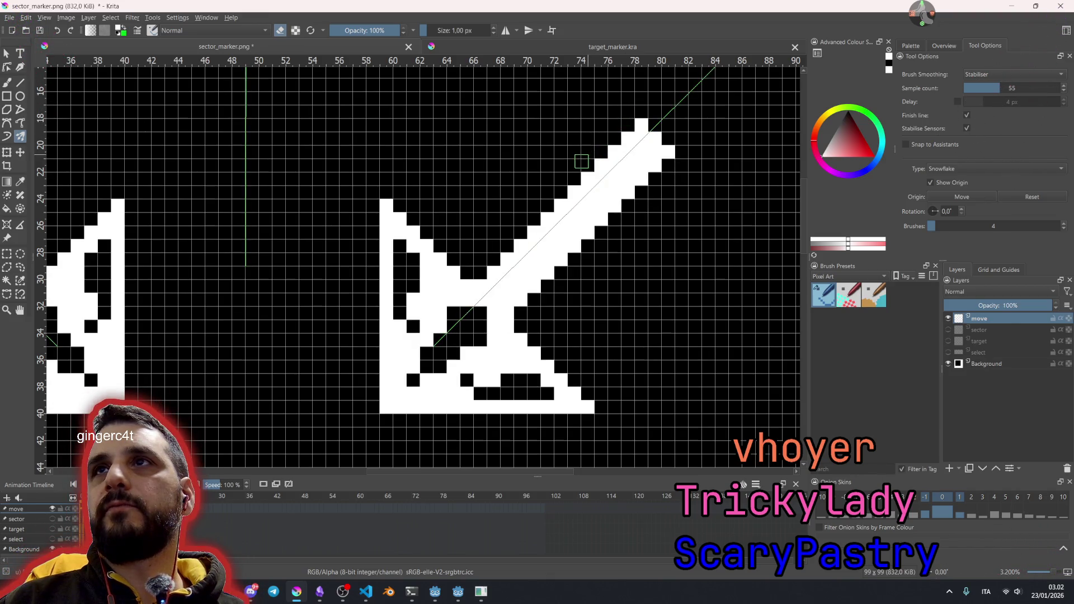